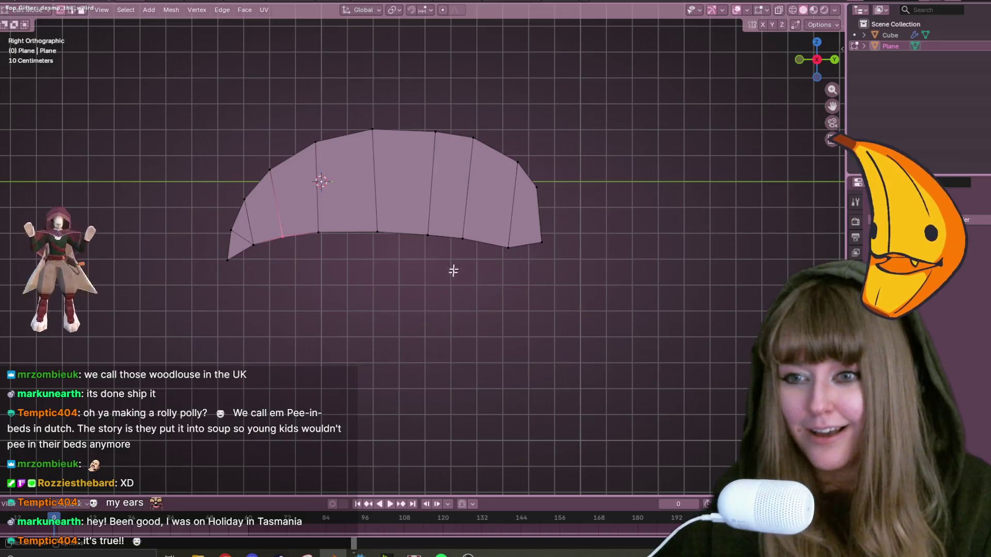
# Slide and nudge two vertices on the body outline's lower edge.
pyautogui.click(390, 251)
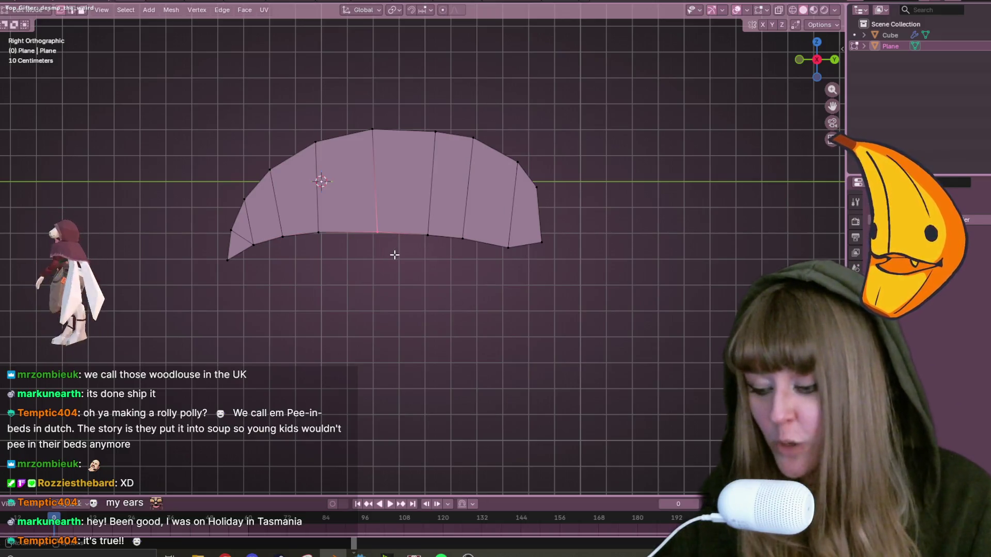
pyautogui.hotkey('shift', 'v')
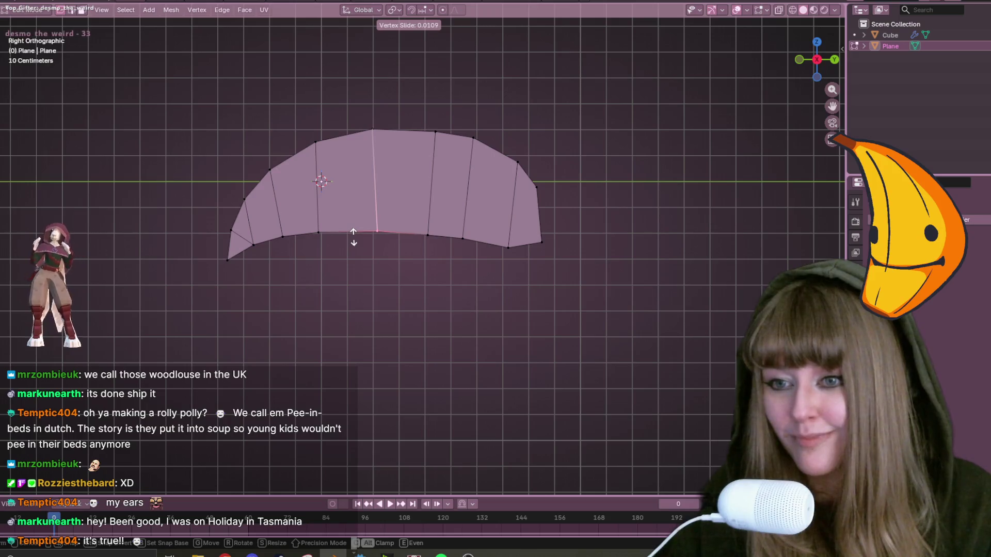
pyautogui.click(345, 233)
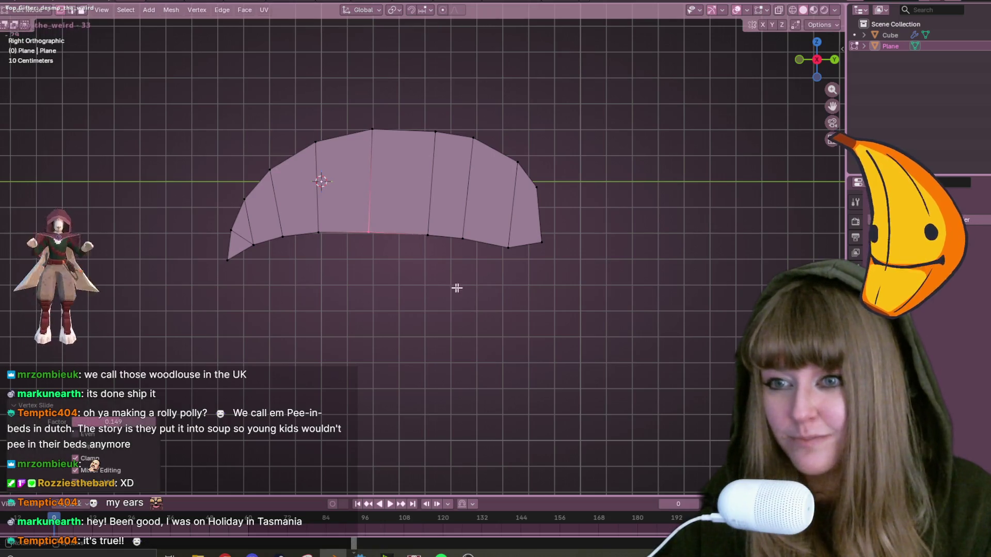
pyautogui.click(433, 254)
pyautogui.press('g')
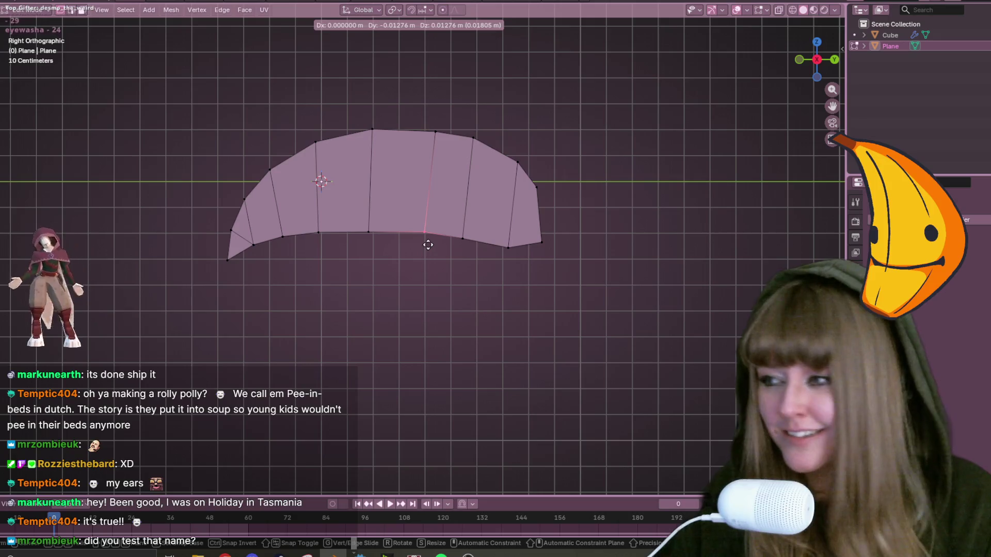
pyautogui.click(427, 245)
pyautogui.scroll(-1, 440, 255)
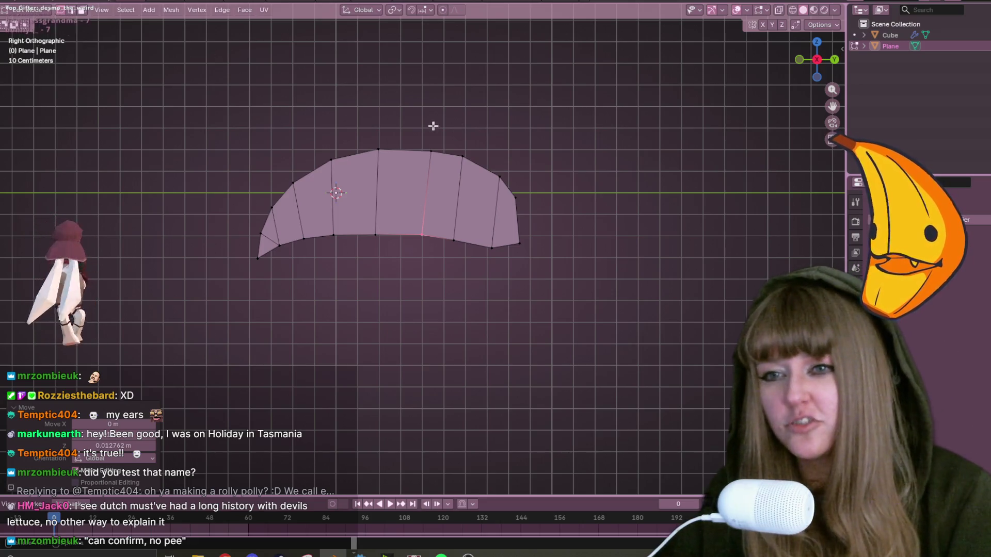
# Move a top outline vertex so the segment lines sit more evenly.
pyautogui.click(439, 159)
pyautogui.press('g')
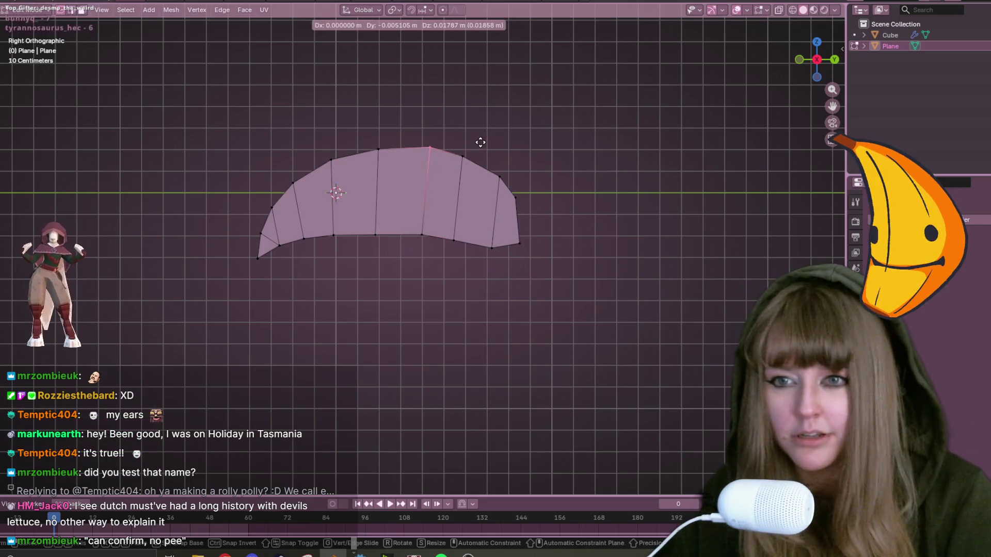
pyautogui.click(487, 185)
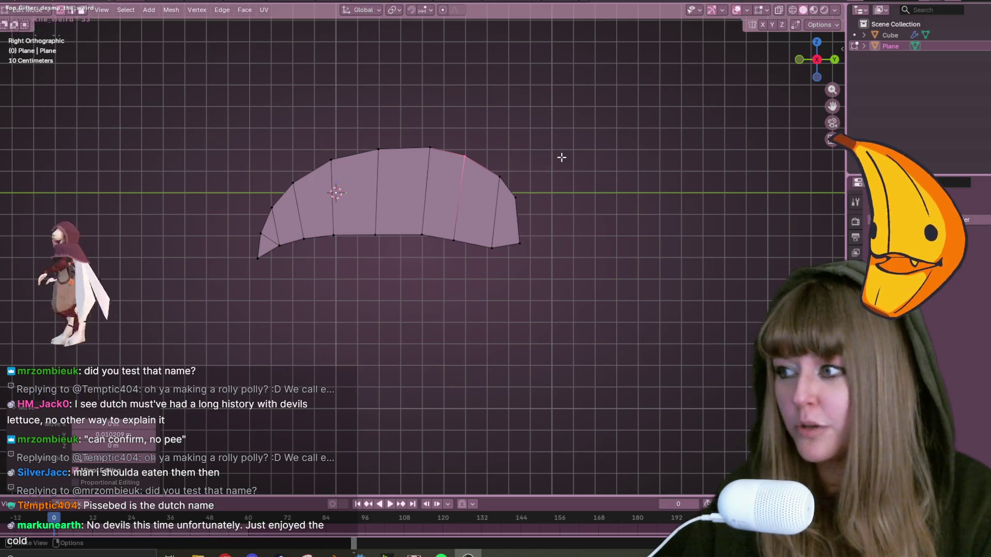
pyautogui.scroll(2, 561, 158)
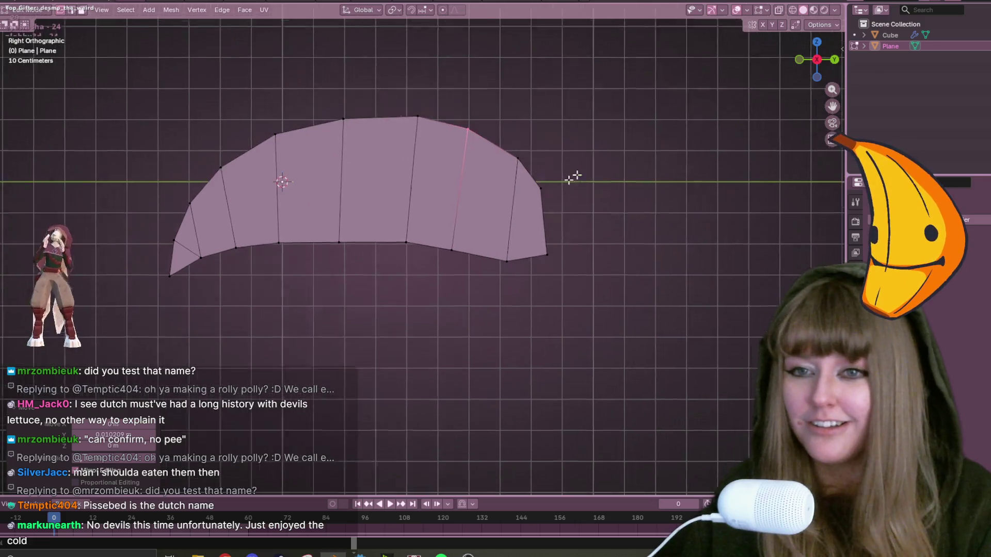
# Pull the body's right end outward, then undo the extra extension.
pyautogui.click(474, 208)
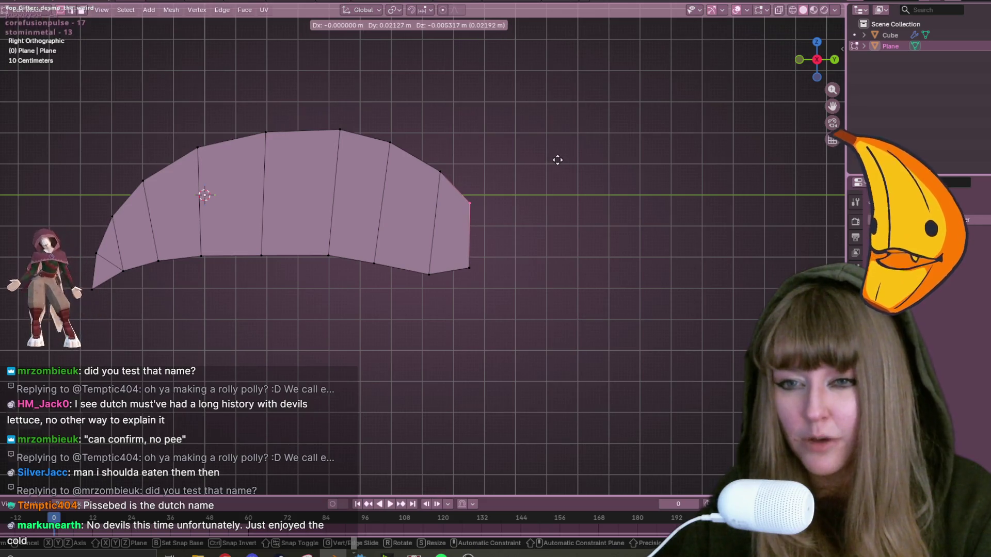
pyautogui.moveTo(467, 231); pyautogui.dragTo(473, 234)
pyautogui.press('g')
pyautogui.click(505, 282)
pyautogui.press('g')
pyautogui.click(485, 201)
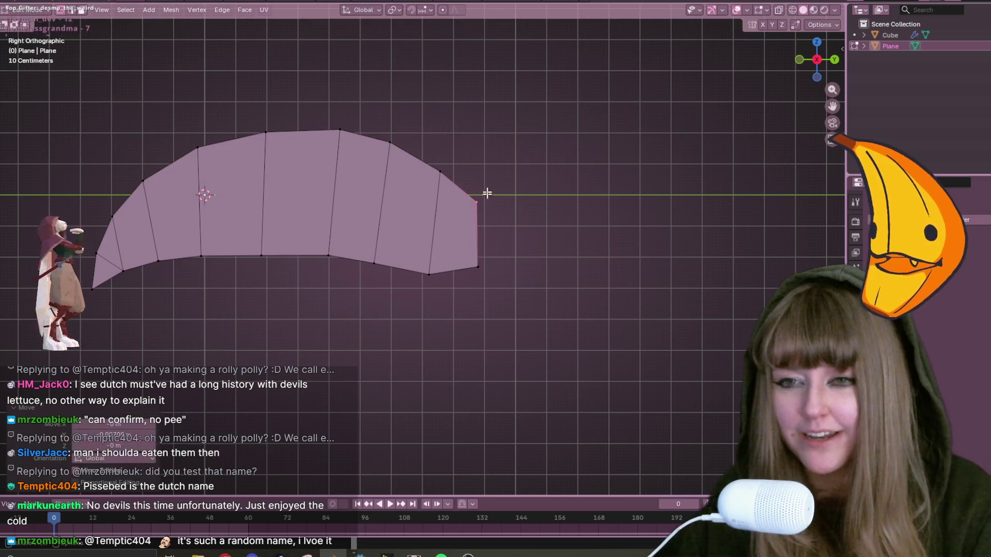
pyautogui.keyDown('shift'); pyautogui.click(462, 182); pyautogui.keyUp('shift')
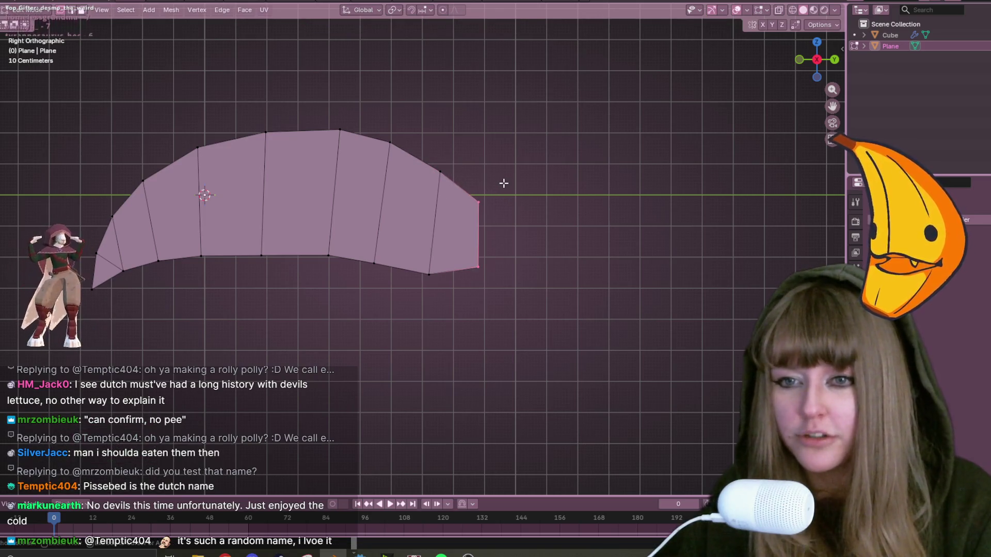
pyautogui.hotkey('ctrl', 'z')
# Raise the upper vertex near the tail end and clear the selection.
pyautogui.click(453, 179)
pyautogui.press('g')
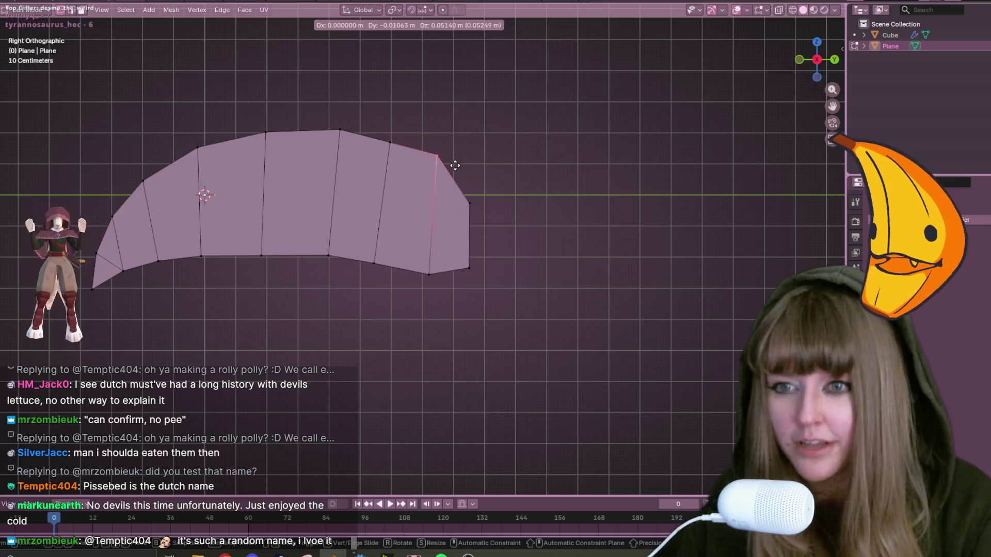
pyautogui.click(454, 165)
pyautogui.click(386, 145)
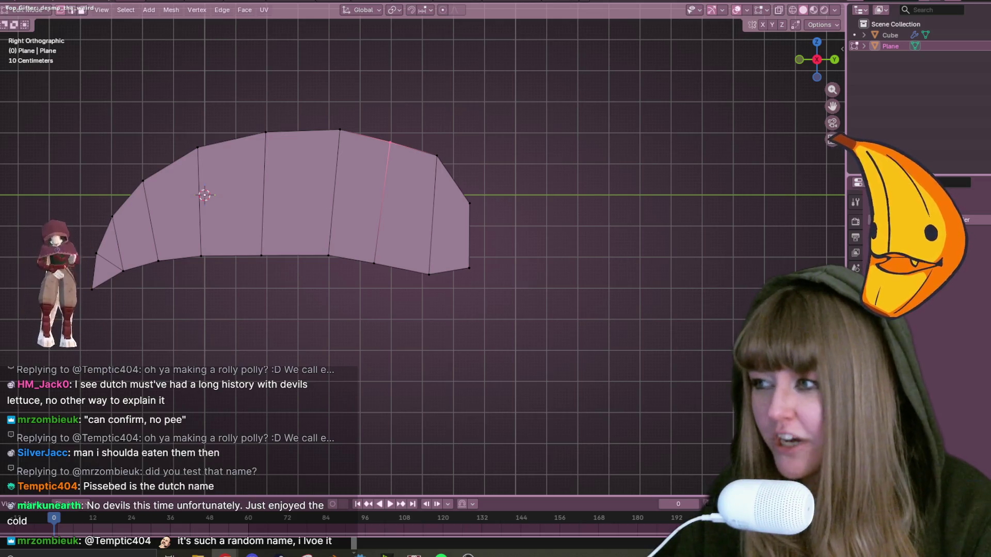
pyautogui.moveTo(737, 210); pyautogui.dragTo(592, 148, button='middle')
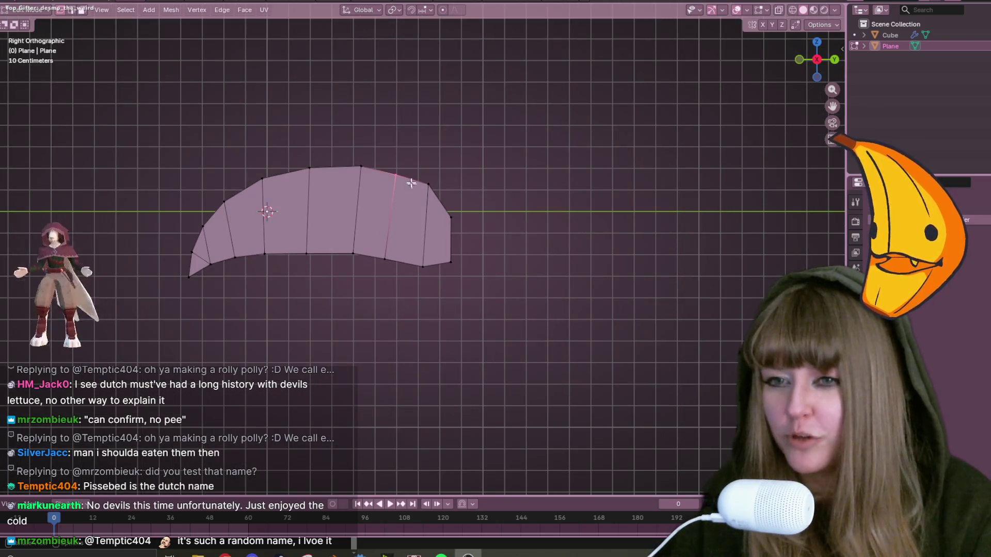
pyautogui.hotkey('alt', 'a')
# Move a segment line onto its neighbour and merge the overlapping vertices by distance in X-ray.
pyautogui.click(394, 188)
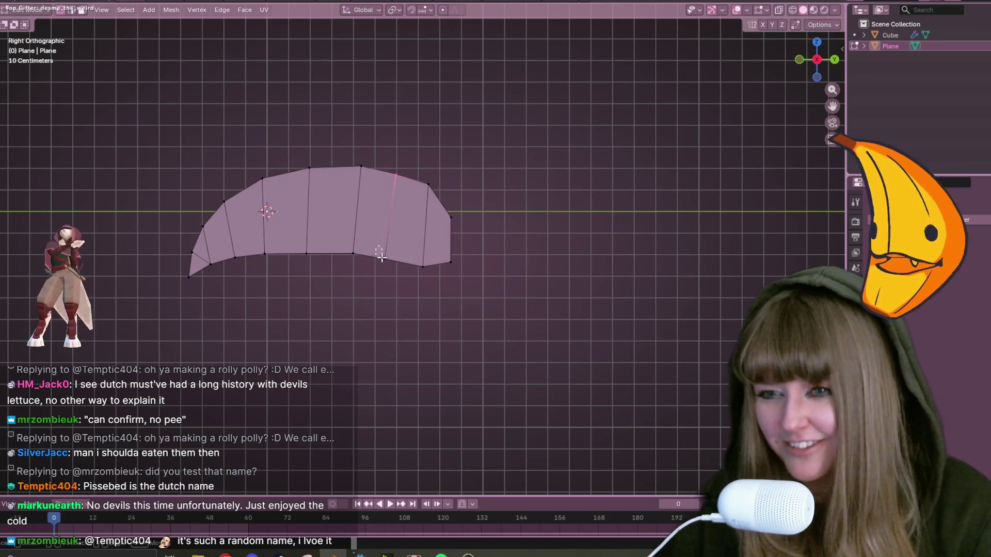
pyautogui.press('g')
pyautogui.press('g')
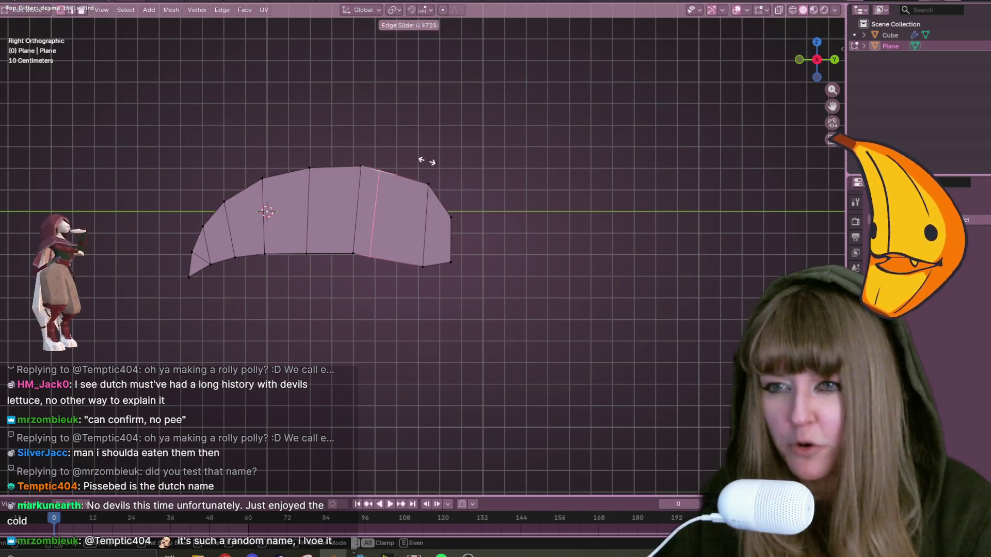
pyautogui.click(361, 151)
pyautogui.moveTo(347, 143); pyautogui.dragTo(372, 297)
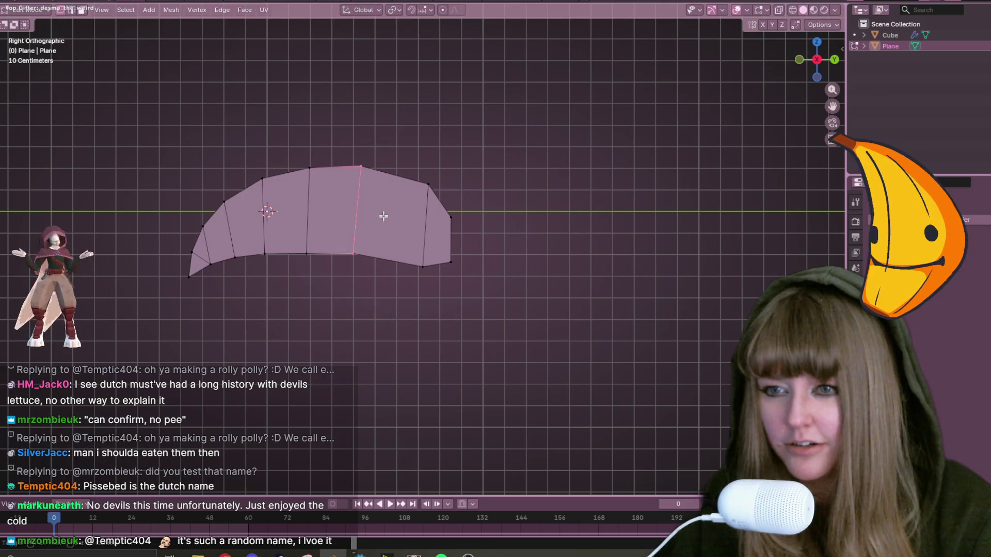
pyautogui.click(776, 11)
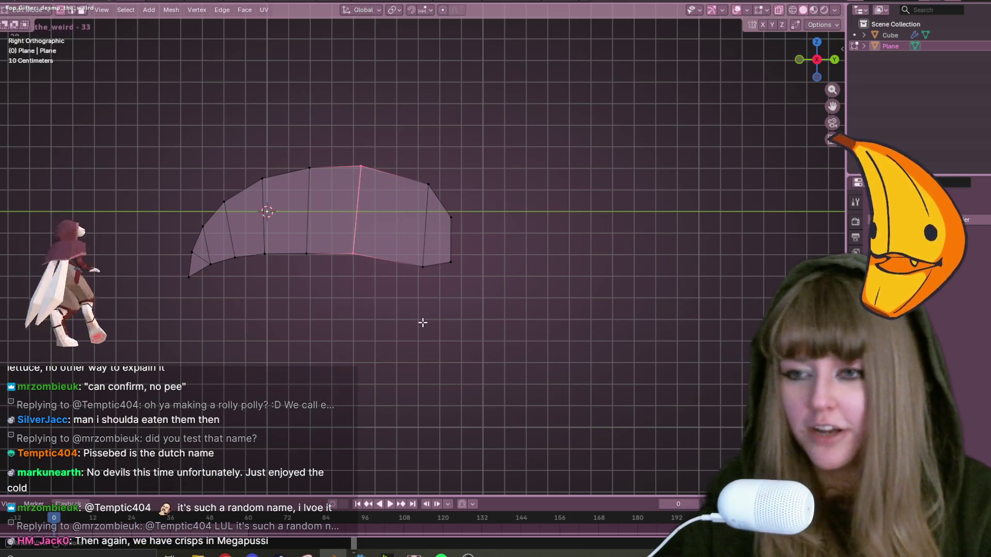
pyautogui.press('m')
pyautogui.click(400, 320)
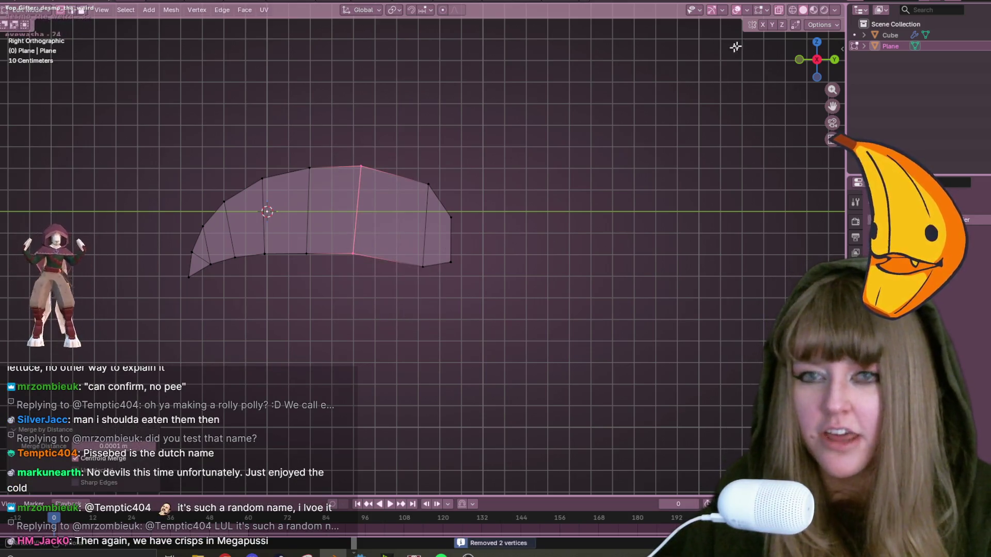
# Slide the remaining segment line and upper-right vertex into place, then return to Object Mode.
pyautogui.press('g')
pyautogui.press('g')
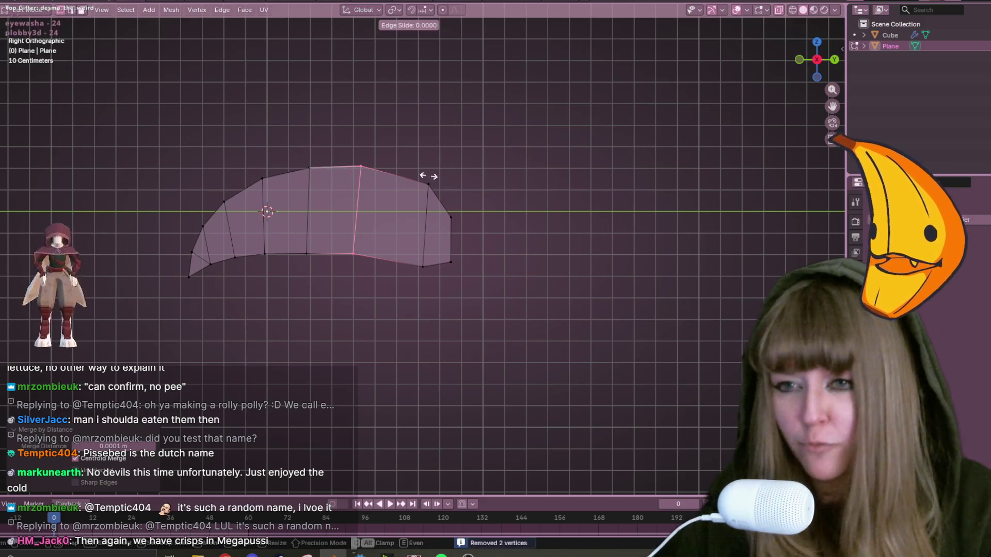
pyautogui.click(436, 177)
pyautogui.click(443, 200)
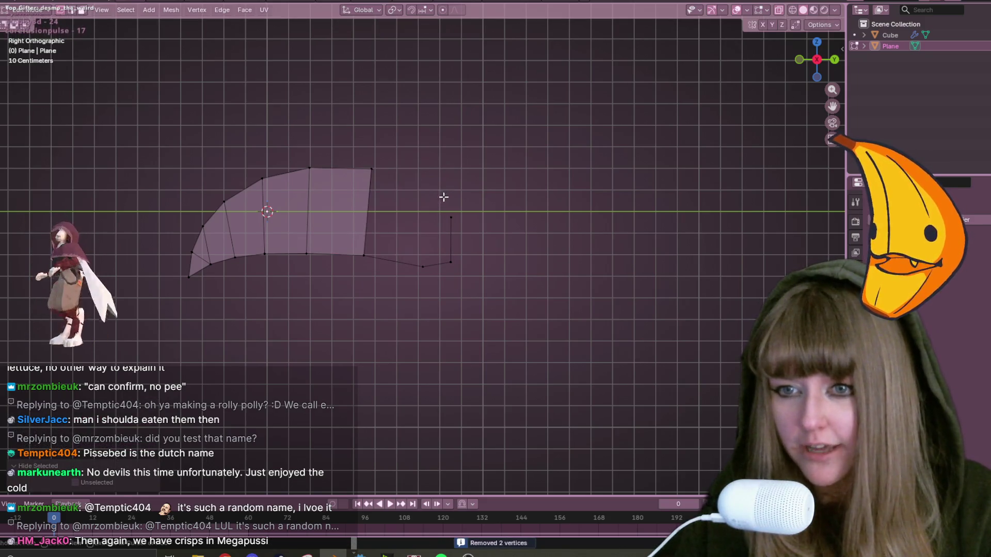
pyautogui.press('g')
pyautogui.press('g')
pyautogui.click(499, 174)
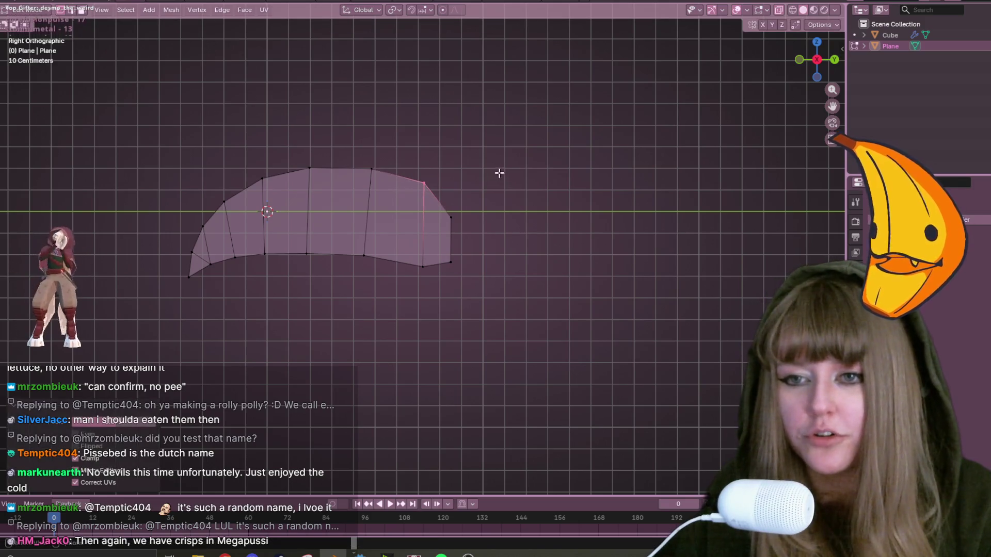
pyautogui.press('Tab')
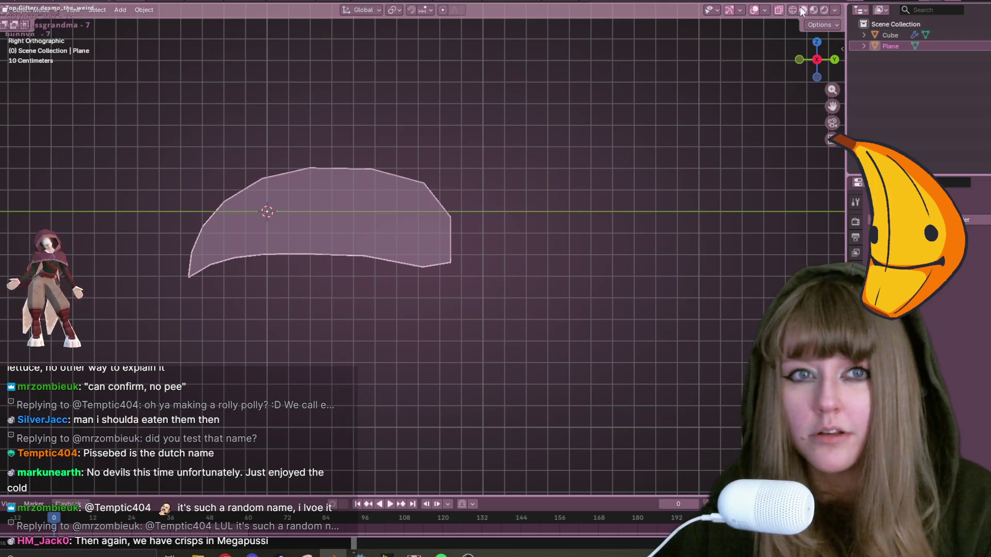
# From the Back view, extrude the body plane to give it thickness.
pyautogui.click(835, 59)
pyautogui.press('Tab')
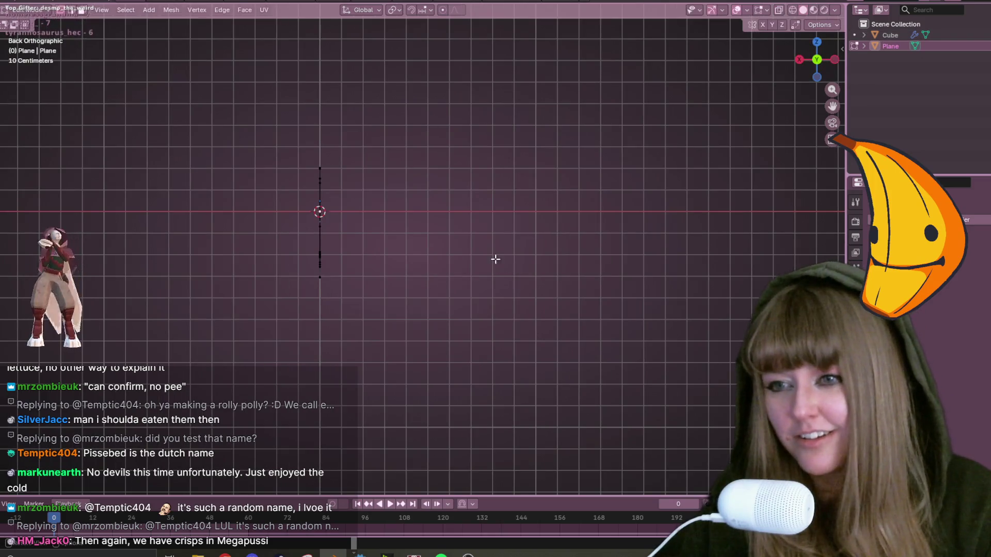
pyautogui.keyDown('shift'); pyautogui.moveTo(389, 310); pyautogui.dragTo(482, 296, button='middle'); pyautogui.keyUp('shift')
pyautogui.press('e')
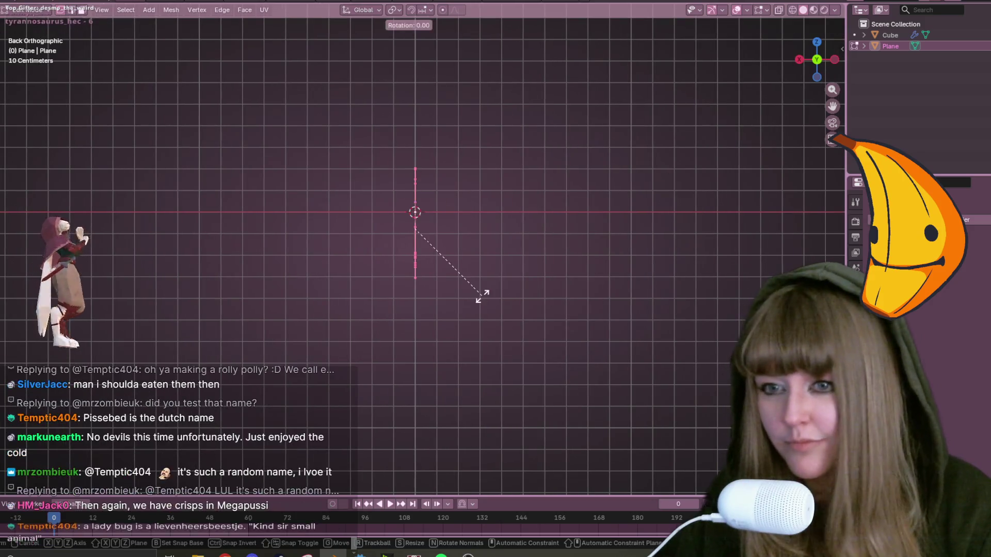
pyautogui.click(457, 295)
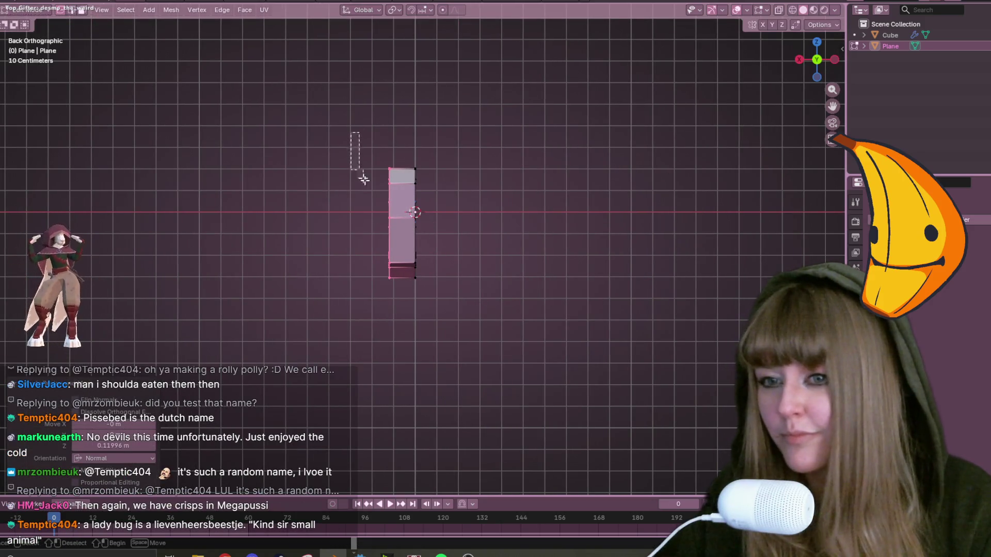
# Add a Mirror modifier to the body, set its axis, and view it in 3D.
pyautogui.hotkey('shift', 'a')
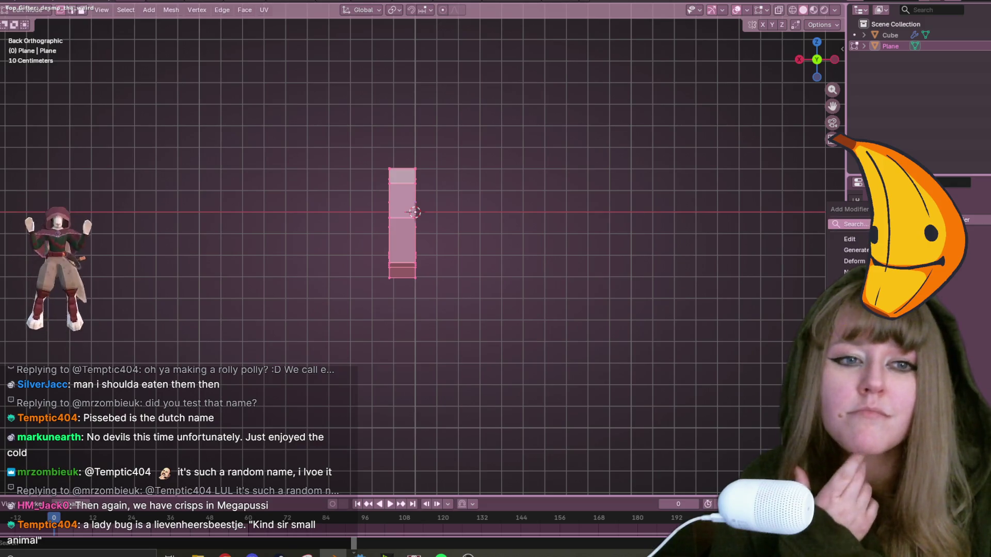
pyautogui.write('mirror')
pyautogui.press('Return')
pyautogui.click(969, 253)
pyautogui.moveTo(696, 258)
pyautogui.mouseDown(button='middle')
pyautogui.moveTo(723, 231)
pyautogui.moveTo(740, 285)
pyautogui.mouseUp(button='middle')
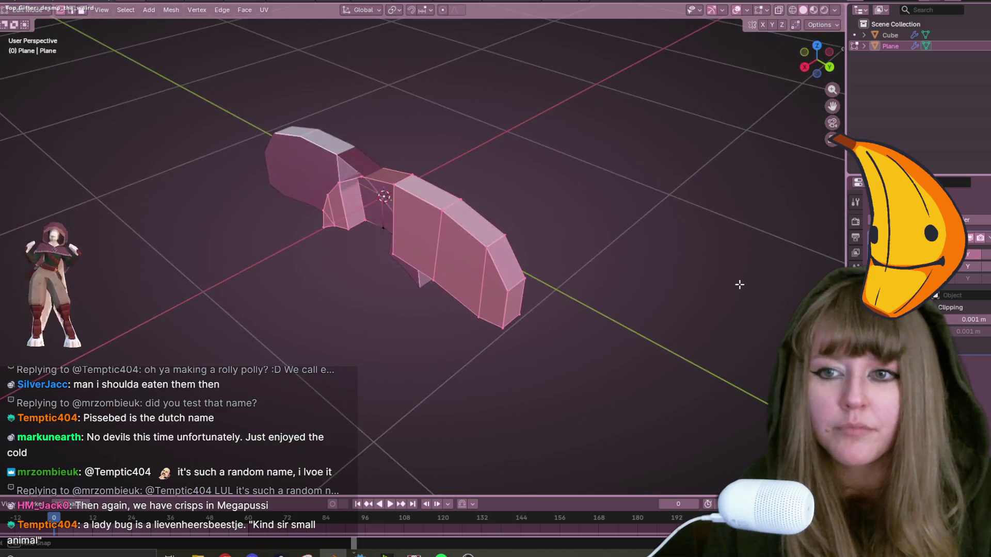
# Change the mirror axis and inspect the mirrored body from higher and orthographic views.
pyautogui.click(986, 256)
pyautogui.moveTo(809, 255)
pyautogui.mouseDown(button='middle')
pyautogui.moveTo(695, 274)
pyautogui.moveTo(756, 243)
pyautogui.moveTo(782, 206)
pyautogui.moveTo(798, 237)
pyautogui.moveTo(776, 232)
pyautogui.moveTo(784, 240)
pyautogui.moveTo(752, 248)
pyautogui.mouseUp(button='middle')
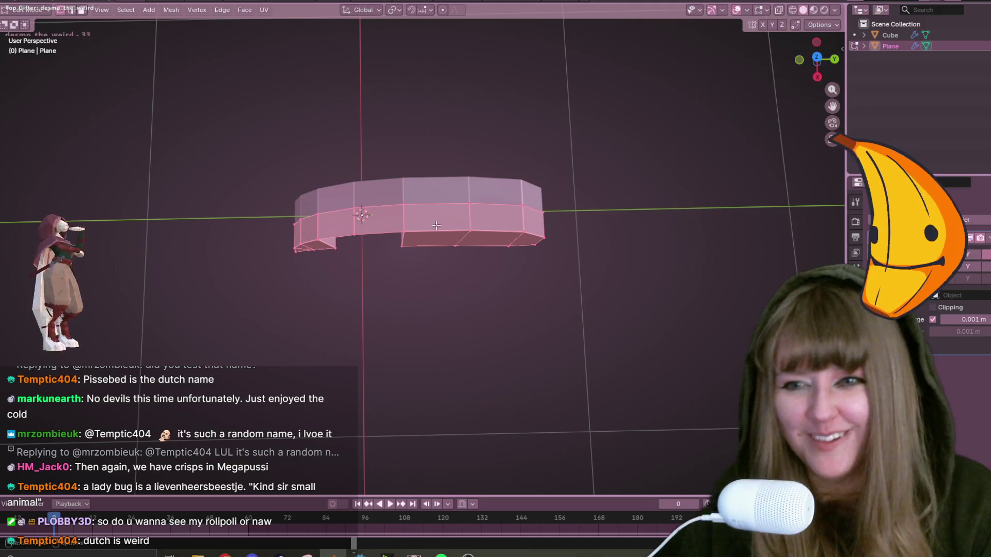
pyautogui.moveTo(454, 213); pyautogui.dragTo(451, 189, button='middle')
pyautogui.click(363, 229)
pyautogui.moveTo(362, 229); pyautogui.dragTo(594, 124, button='middle')
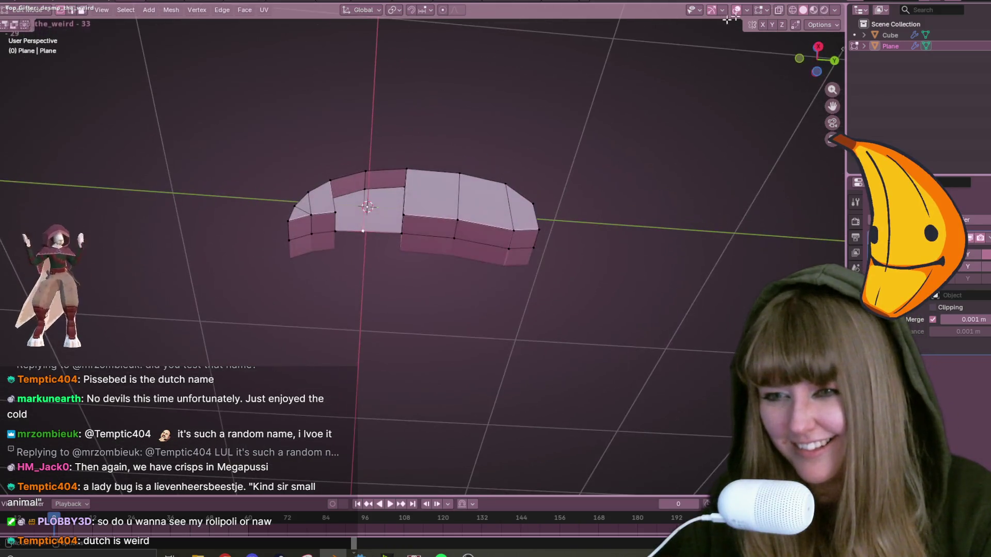
pyautogui.click(820, 70)
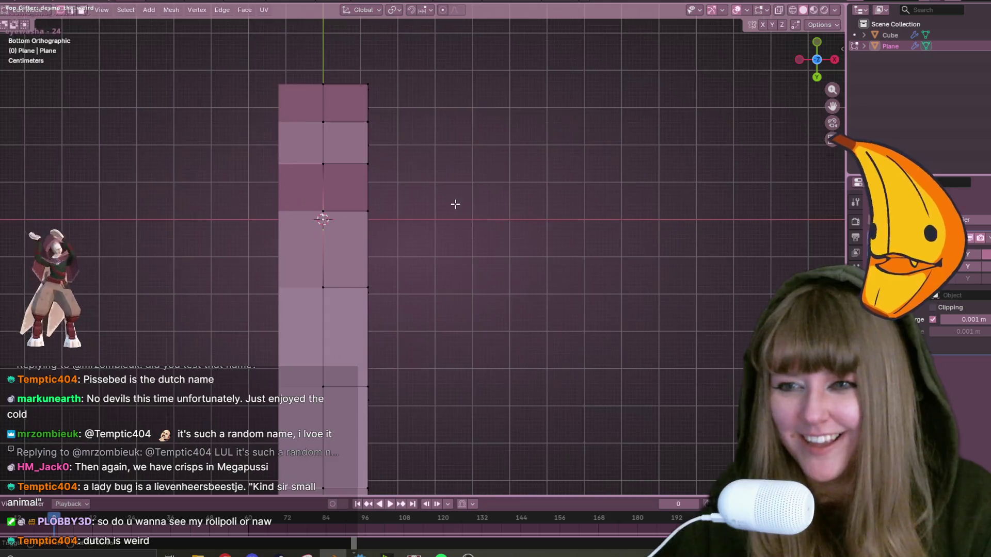
pyautogui.moveTo(376, 215)
pyautogui.mouseDown(button='middle')
pyautogui.moveTo(361, 268)
pyautogui.moveTo(382, 211)
pyautogui.mouseUp(button='middle')
# Select vertices along the body's centre column.
pyautogui.keyDown('shift'); pyautogui.click(383, 285); pyautogui.keyUp('shift')
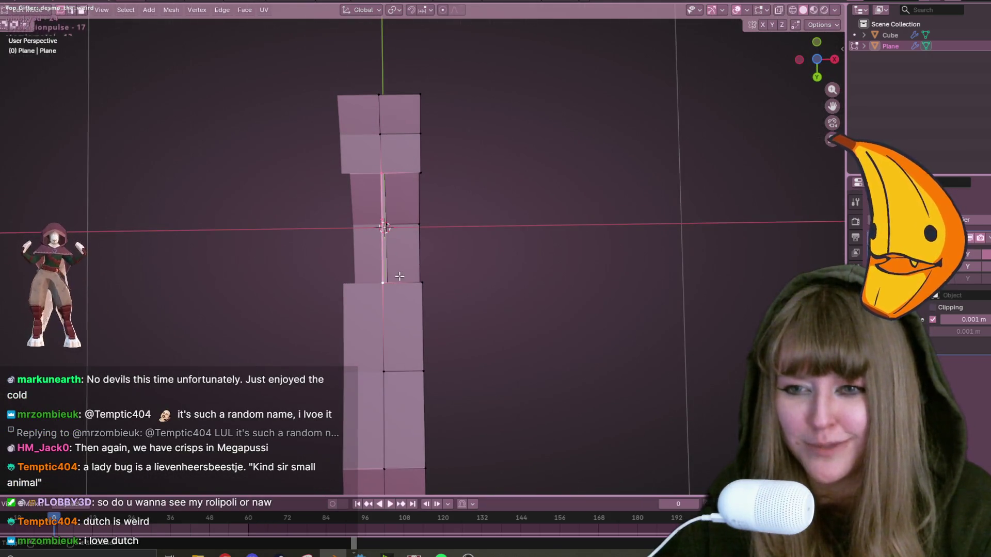
pyautogui.keyDown('shift'); pyautogui.click(407, 325); pyautogui.keyUp('shift')
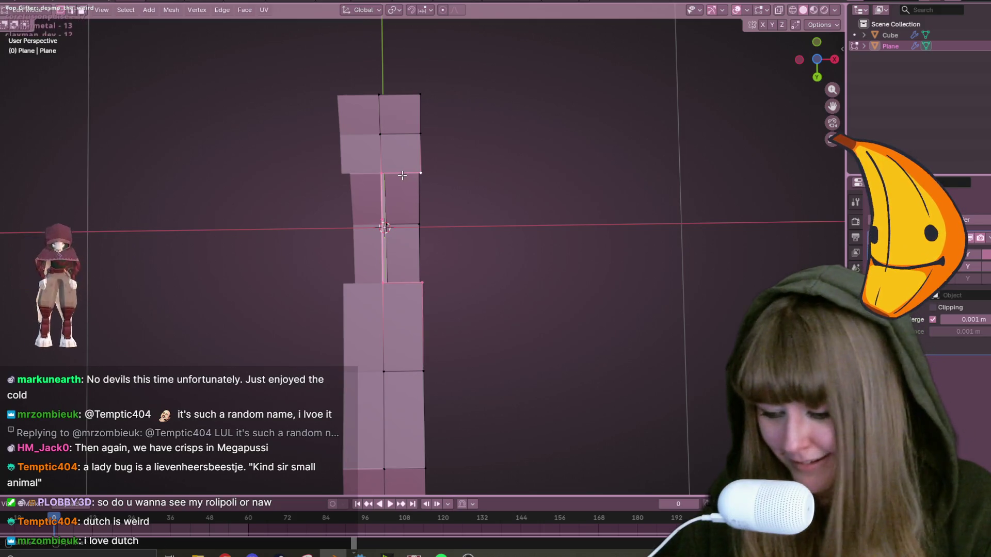
pyautogui.keyDown('shift'); pyautogui.click(414, 177); pyautogui.keyUp('shift')
pyautogui.moveTo(624, 210)
pyautogui.mouseDown(button='middle')
pyautogui.moveTo(516, 332)
pyautogui.moveTo(381, 442)
pyautogui.moveTo(403, 290)
pyautogui.mouseUp(button='middle')
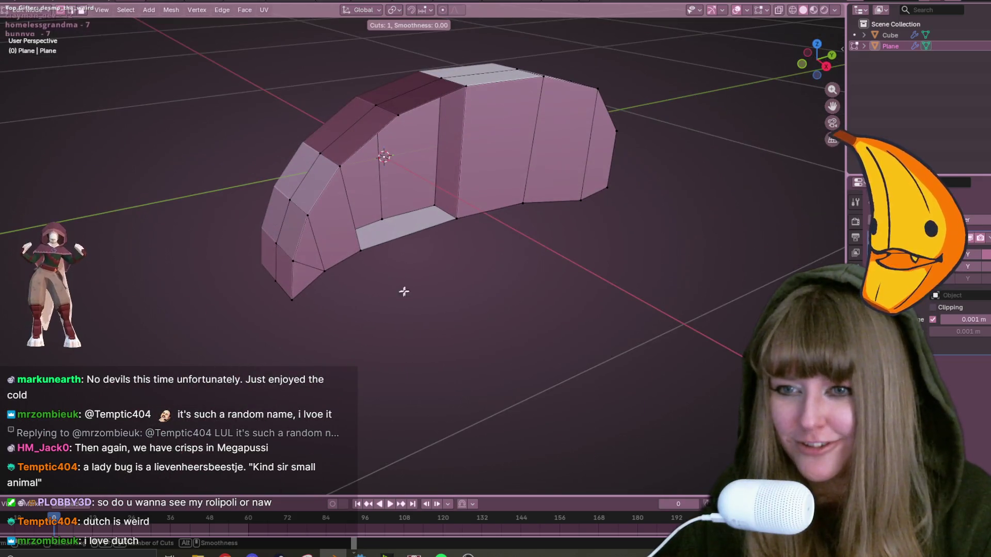
# Add one unslid loop cut across the body, cancelling a second attempt.
pyautogui.hotkey('ctrl', 'r')
pyautogui.click(413, 233)
pyautogui.rightClick(414, 233)
pyautogui.click(456, 218)
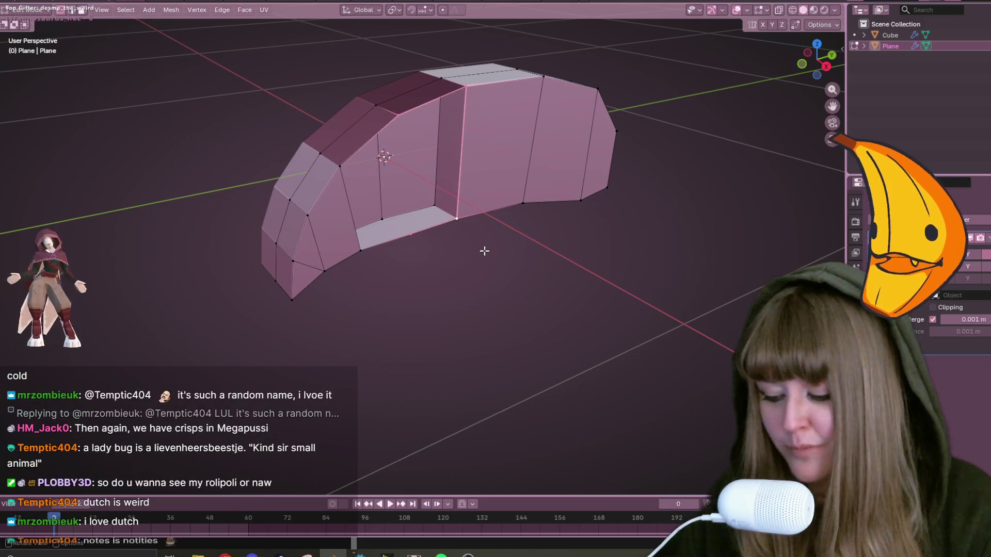
pyautogui.moveTo(454, 230); pyautogui.dragTo(453, 133, button='middle')
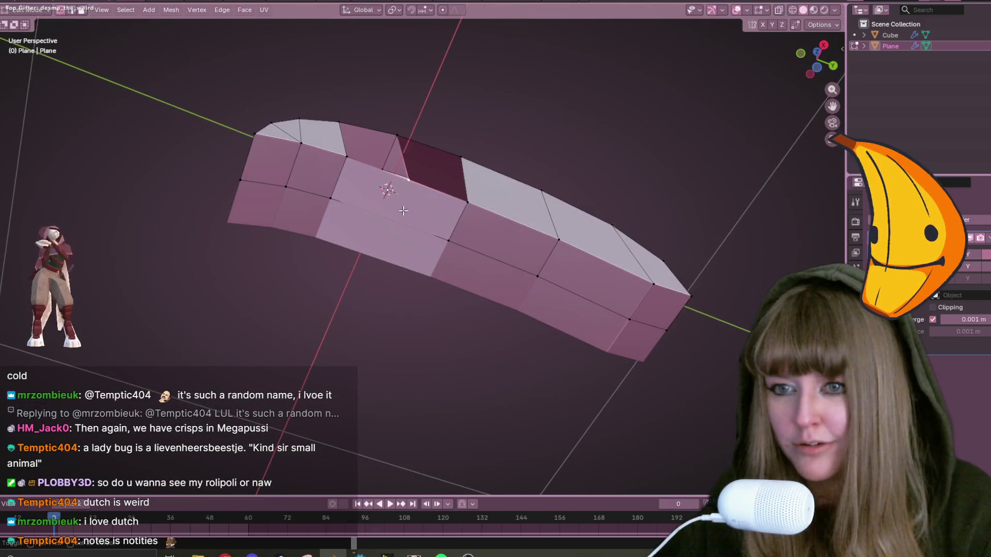
pyautogui.moveTo(410, 311)
pyautogui.mouseDown(button='middle')
pyautogui.moveTo(392, 203)
pyautogui.moveTo(439, 238)
pyautogui.moveTo(469, 292)
pyautogui.moveTo(480, 204)
pyautogui.mouseUp(button='middle')
pyautogui.hotkey('ctrl', 'r')
pyautogui.press('Escape')
pyautogui.click(480, 204)
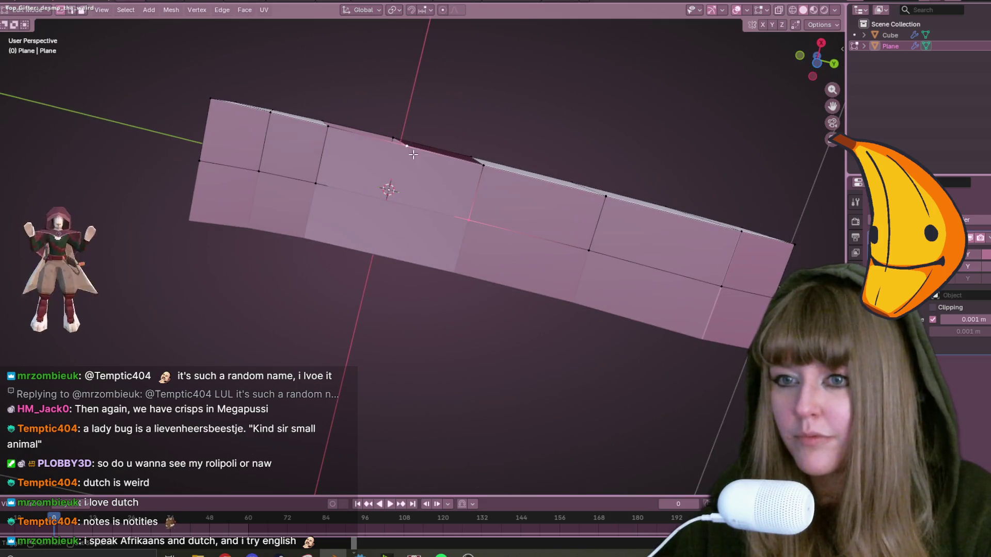
# Delete one face of the body in face-select mode, leaving a hole.
pyautogui.click(83, 10)
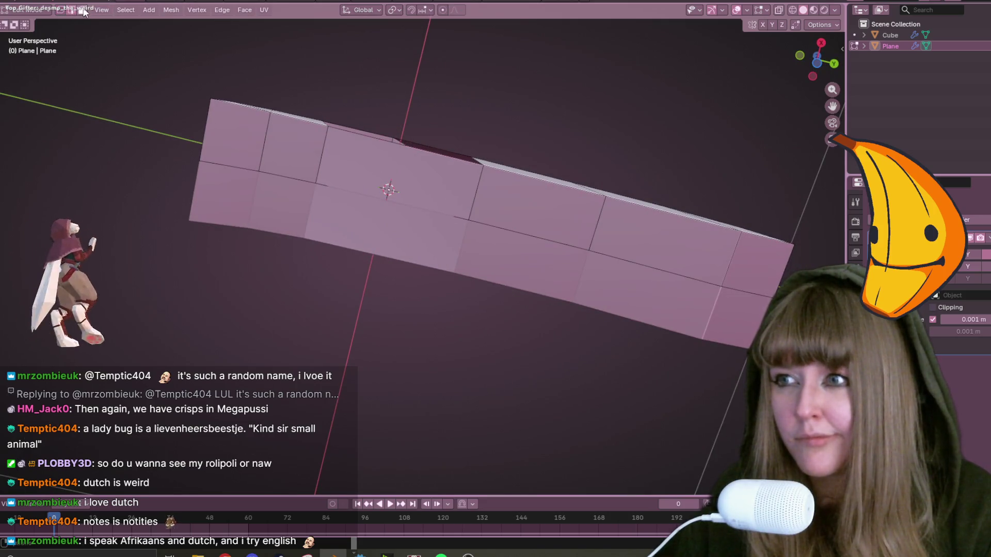
pyautogui.click(346, 190)
pyautogui.press('x')
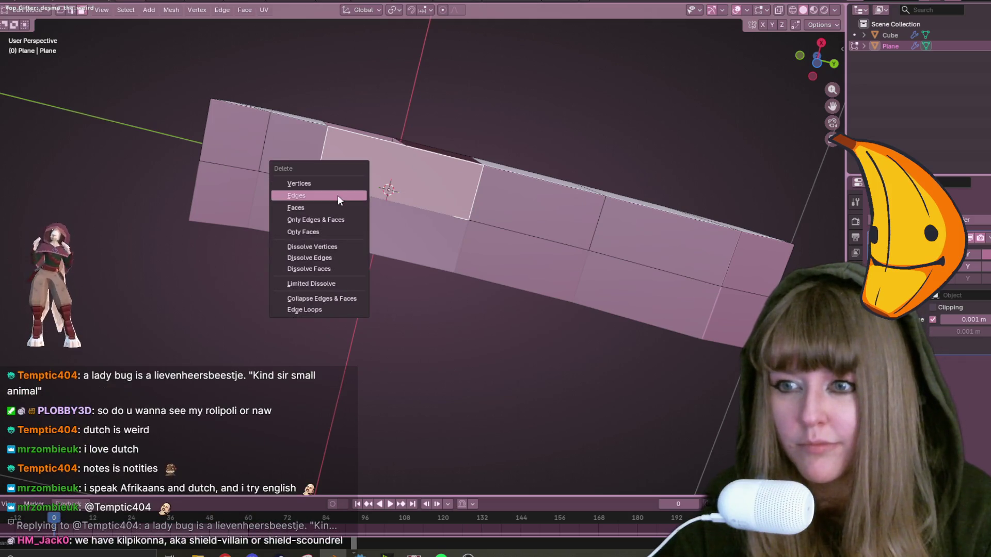
pyautogui.click(331, 207)
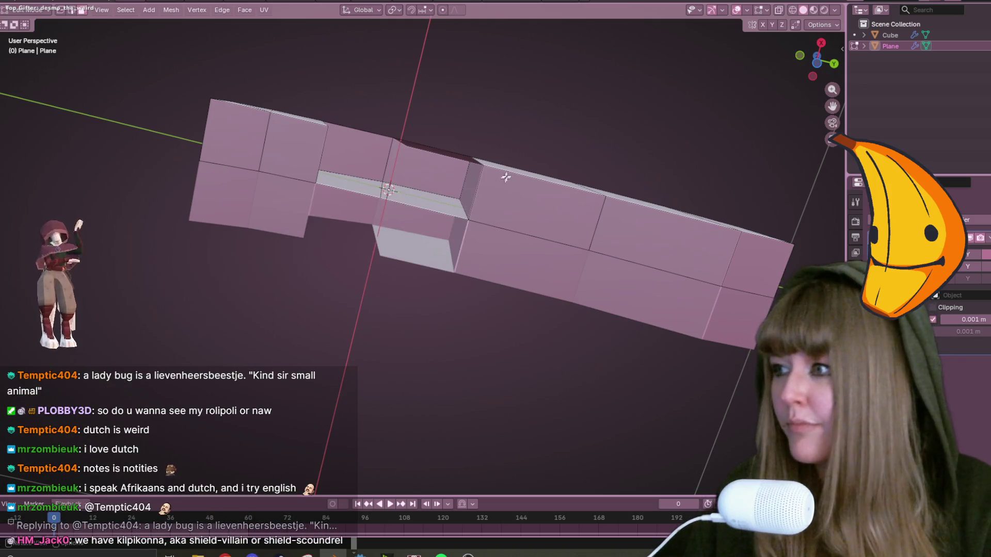
pyautogui.keyDown('shift'); pyautogui.moveTo(501, 180); pyautogui.dragTo(428, 214, button='middle'); pyautogui.keyUp('shift')
pyautogui.moveTo(310, 155)
pyautogui.mouseDown(button='middle')
pyautogui.moveTo(237, 122)
pyautogui.moveTo(173, 60)
pyautogui.mouseUp(button='middle')
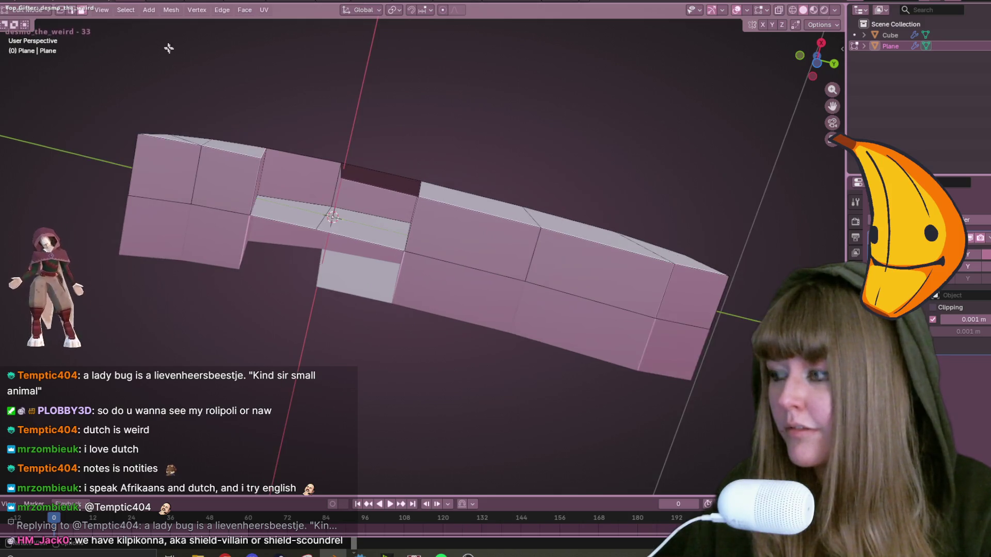
pyautogui.moveTo(308, 199); pyautogui.dragTo(331, 255, button='middle')
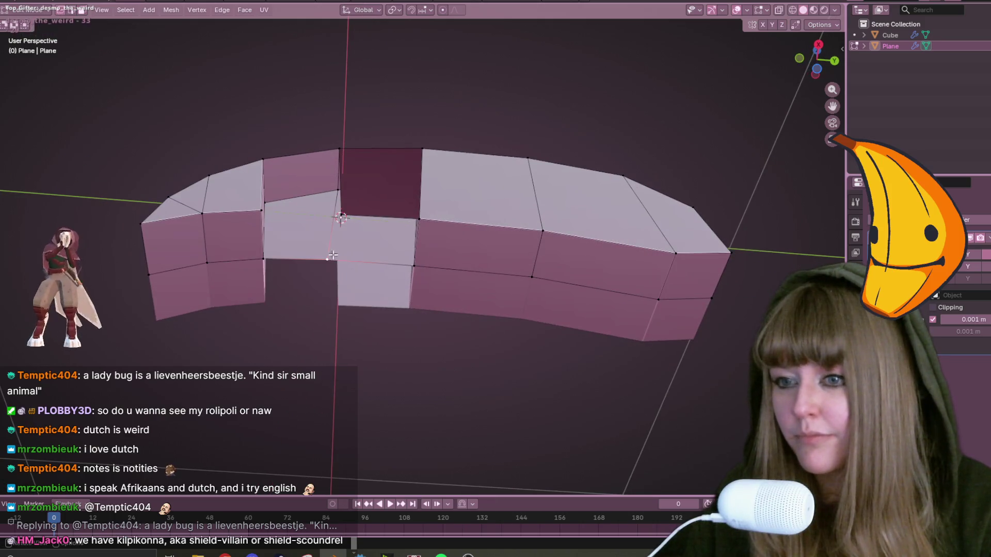
# Slide a vertex along its edge and fill a new quad between four vertices.
pyautogui.press('g')
pyautogui.press('g')
pyautogui.click(344, 216)
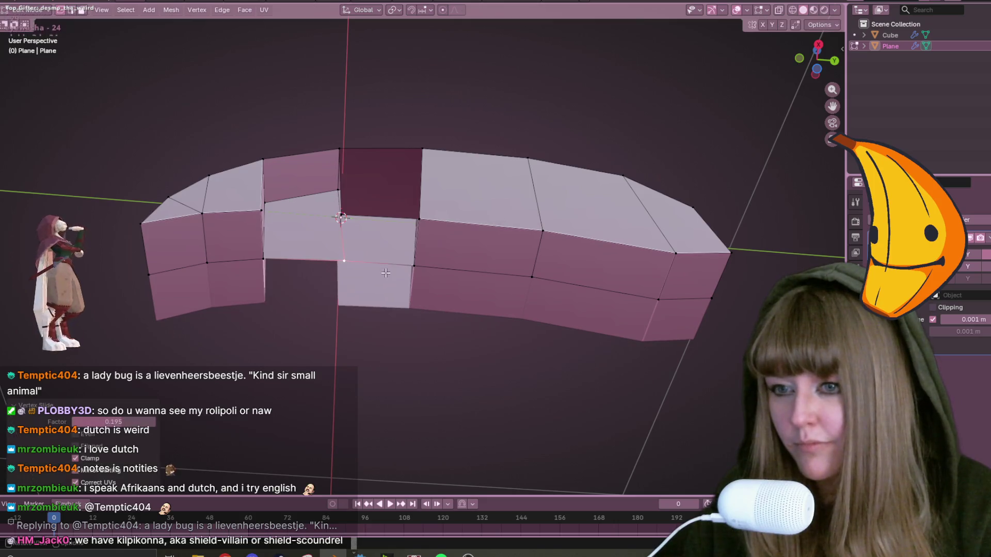
pyautogui.moveTo(344, 216); pyautogui.dragTo(366, 241, button='middle')
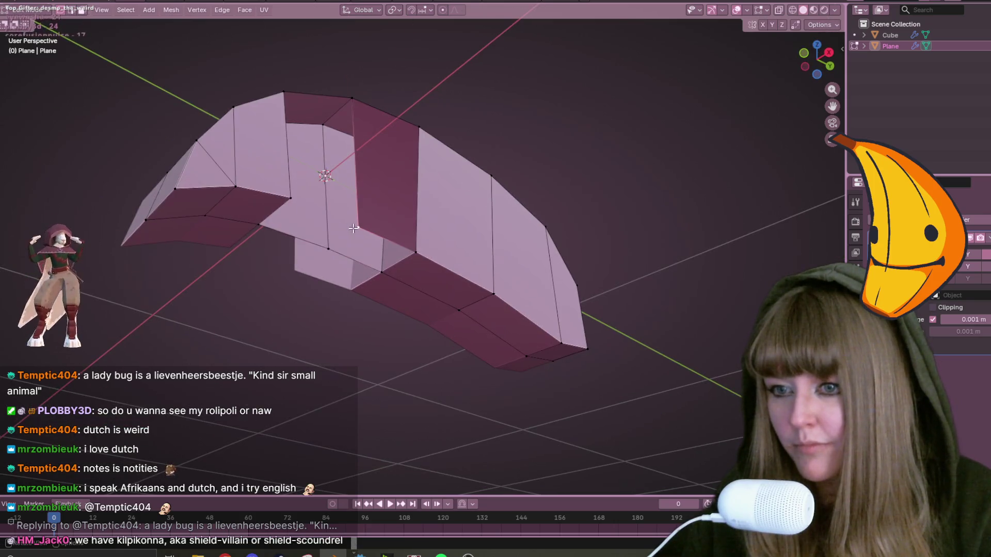
pyautogui.keyDown('shift'); pyautogui.click(415, 253); pyautogui.keyUp('shift')
pyautogui.keyDown('shift'); pyautogui.click(381, 273); pyautogui.keyUp('shift')
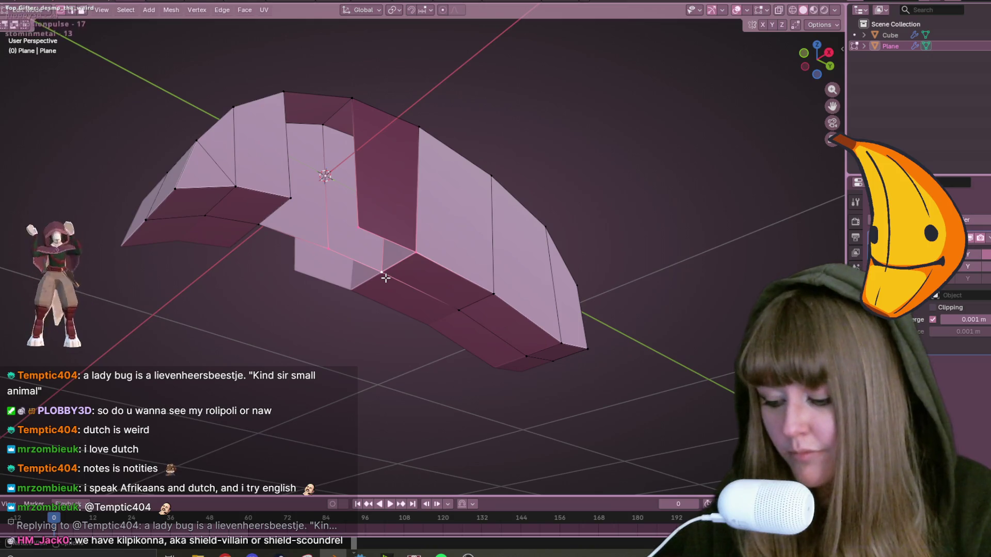
pyautogui.press('f')
pyautogui.moveTo(428, 243)
pyautogui.mouseDown(button='middle')
pyautogui.moveTo(394, 228)
pyautogui.moveTo(328, 231)
pyautogui.moveTo(415, 216)
pyautogui.mouseUp(button='middle')
# In front view, box-select and delete the side wall columns.
pyautogui.press('KP_1')
pyautogui.moveTo(394, 100); pyautogui.dragTo(426, 282)
pyautogui.press('x')
pyautogui.click(514, 358)
pyautogui.moveTo(390, 119)
pyautogui.mouseDown()
pyautogui.moveTo(408, 217)
pyautogui.moveTo(444, 316)
pyautogui.mouseUp()
pyautogui.press('x')
pyautogui.click(445, 316)
pyautogui.moveTo(444, 316)
pyautogui.mouseDown(button='middle')
pyautogui.moveTo(500, 204)
pyautogui.moveTo(482, 228)
pyautogui.mouseUp(button='middle')
# Fill the open outline, switch to vertex select, and undo back to the flat curved strip.
pyautogui.press('f')
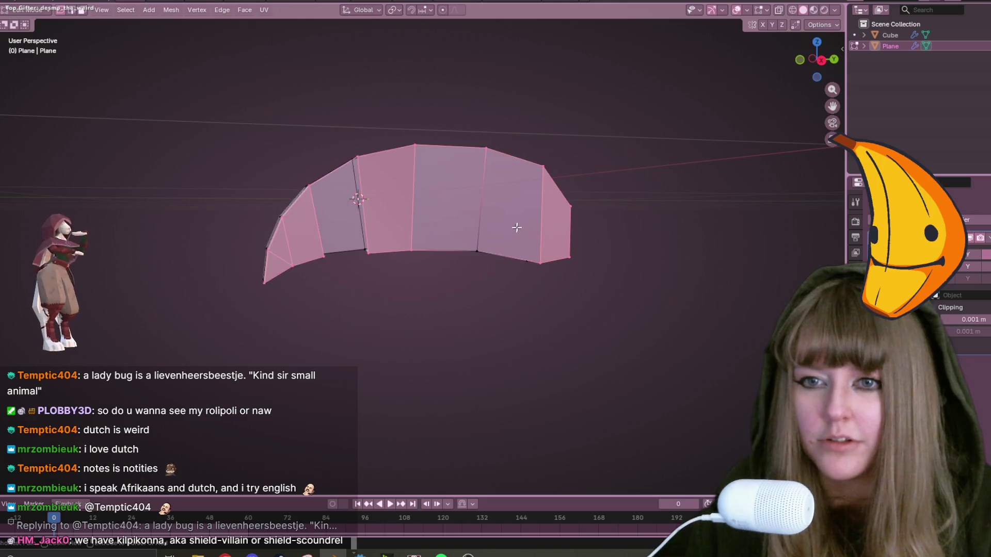
pyautogui.moveTo(587, 223)
pyautogui.mouseDown(button='middle')
pyautogui.moveTo(590, 299)
pyautogui.moveTo(622, 235)
pyautogui.moveTo(637, 235)
pyautogui.mouseUp(button='middle')
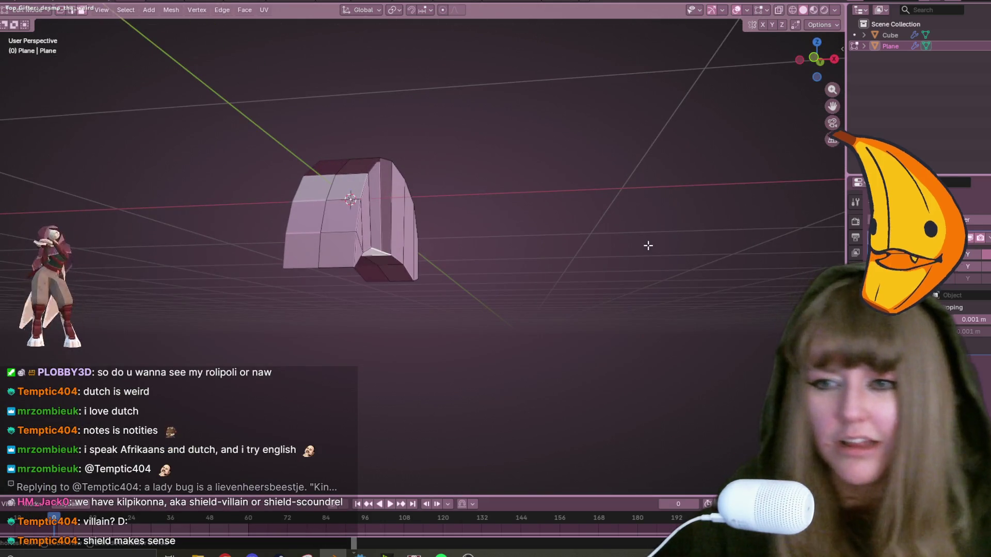
pyautogui.press('1')
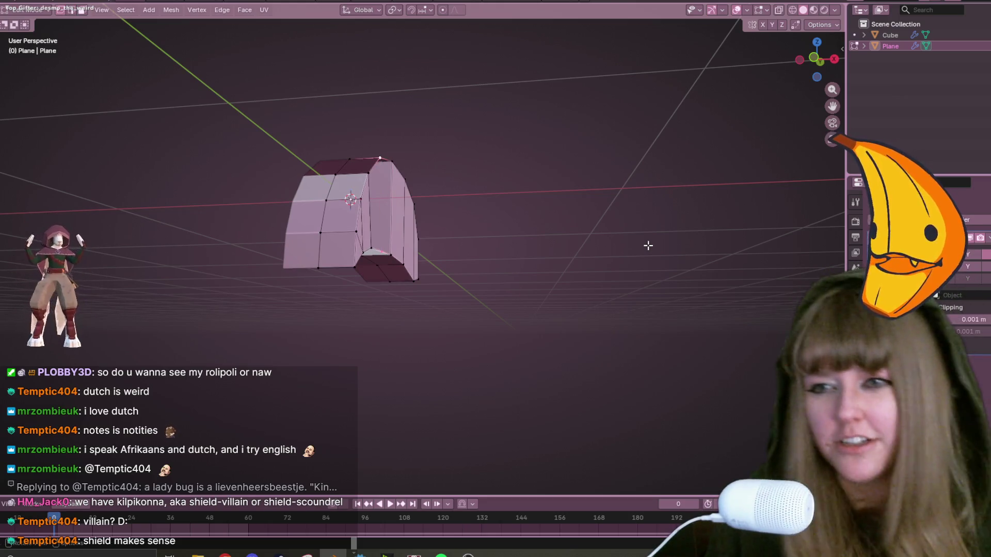
pyautogui.moveTo(712, 149); pyautogui.dragTo(613, 201, button='middle')
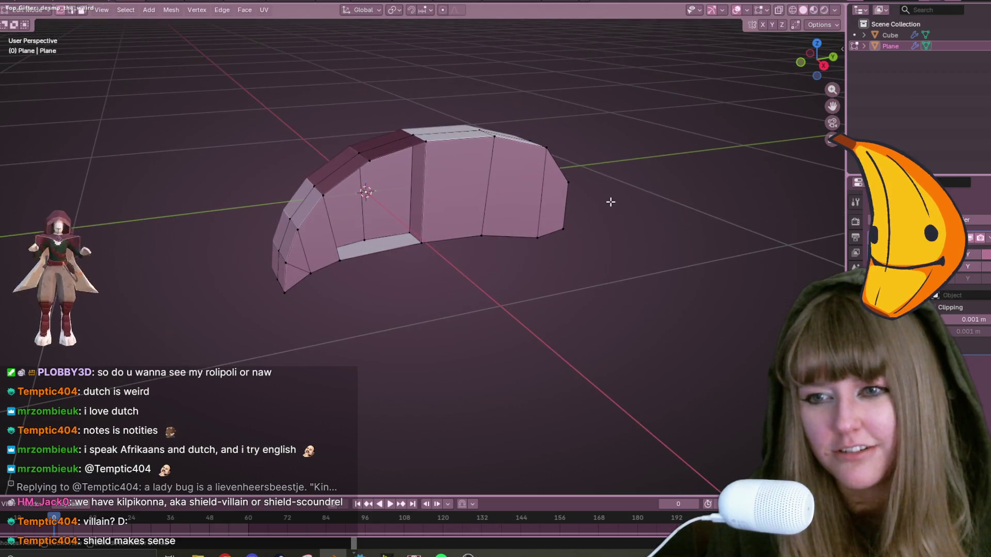
pyautogui.hotkey('ctrl', 'z')
pyautogui.hotkey('ctrl', 'z')
pyautogui.hotkey('ctrl', 'z')
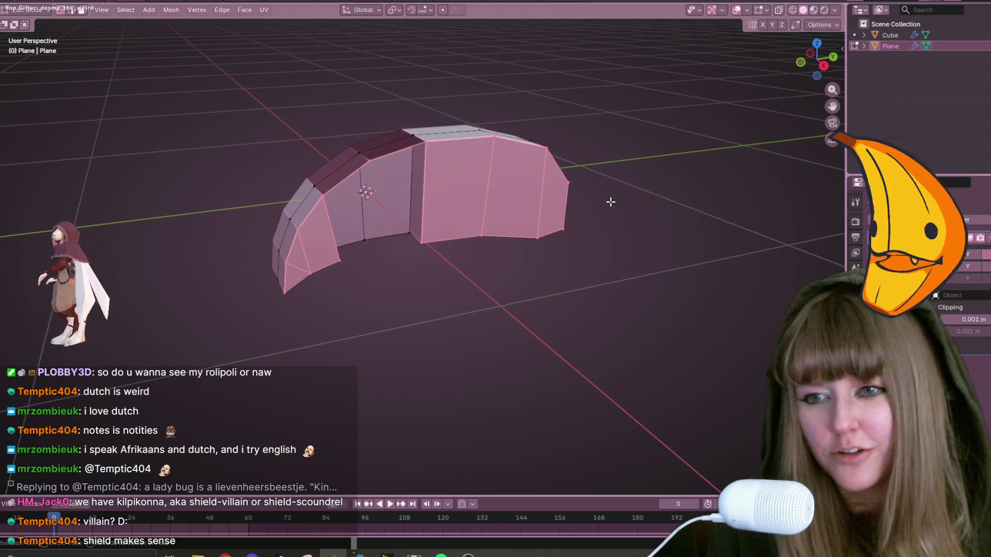
pyautogui.moveTo(610, 202)
pyautogui.mouseDown(button='middle')
pyautogui.moveTo(630, 243)
pyautogui.moveTo(615, 206)
pyautogui.moveTo(615, 228)
pyautogui.mouseUp(button='middle')
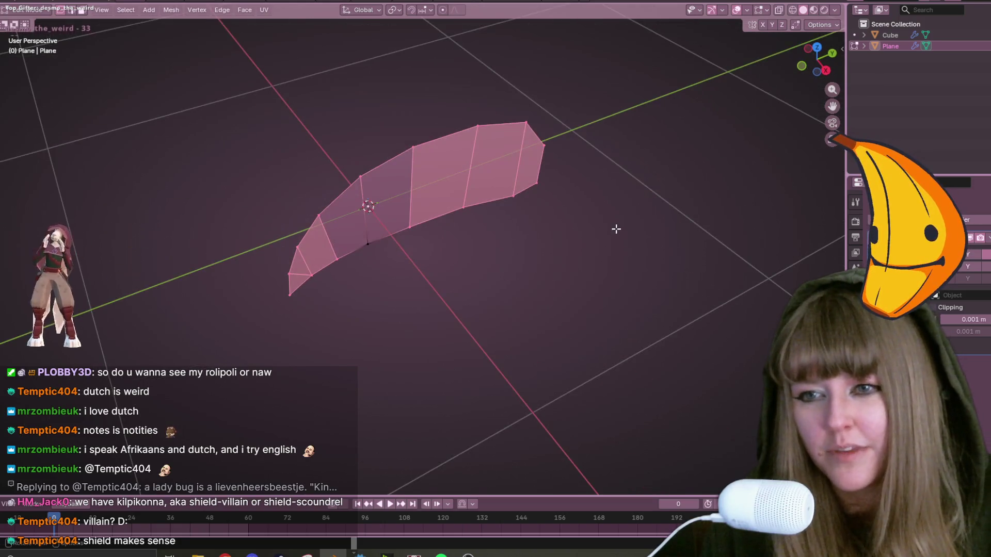
pyautogui.hotkey('shift', 'a')
pyautogui.moveTo(648, 188)
pyautogui.mouseDown(button='middle')
pyautogui.moveTo(621, 186)
pyautogui.moveTo(642, 205)
pyautogui.moveTo(579, 177)
pyautogui.moveTo(524, 217)
pyautogui.moveTo(463, 167)
pyautogui.moveTo(519, 179)
pyautogui.mouseUp(button='middle')
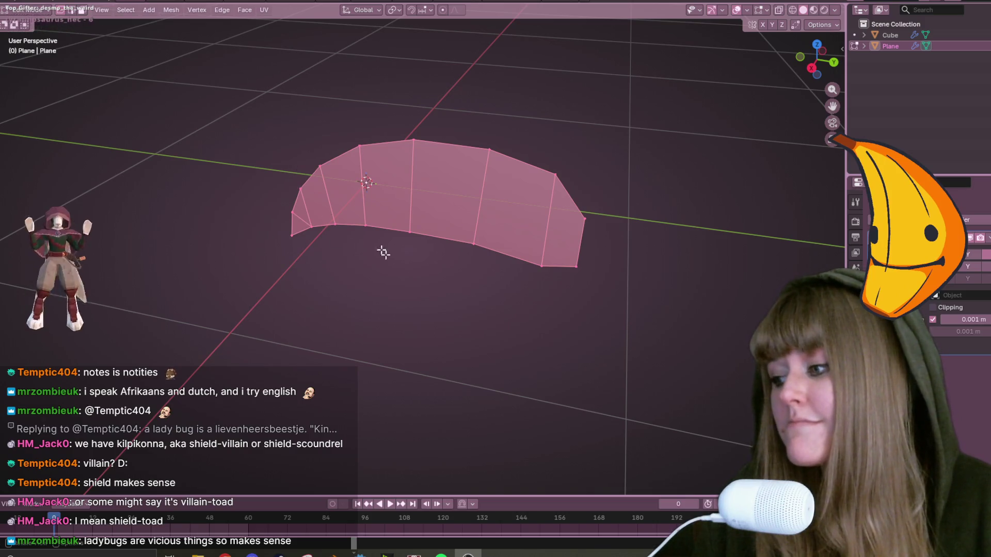
# Orbit the strip edge-on and bring the roli poli reference window into view.
pyautogui.moveTo(296, 135)
pyautogui.mouseDown(button='middle')
pyautogui.moveTo(487, 88)
pyautogui.moveTo(582, 151)
pyautogui.moveTo(634, 148)
pyautogui.mouseUp(button='middle')
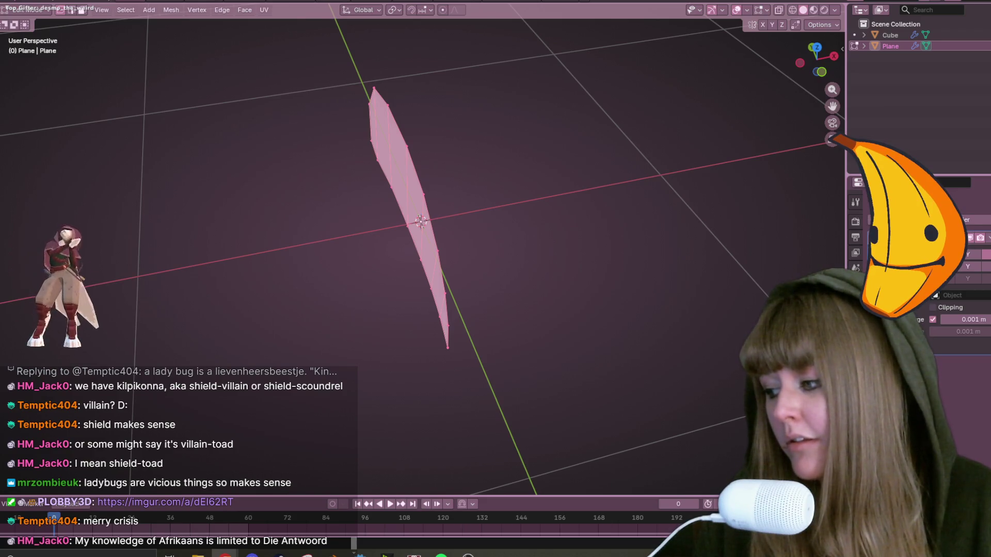
pyautogui.moveTo(499, 21); pyautogui.dragTo(507, 60)
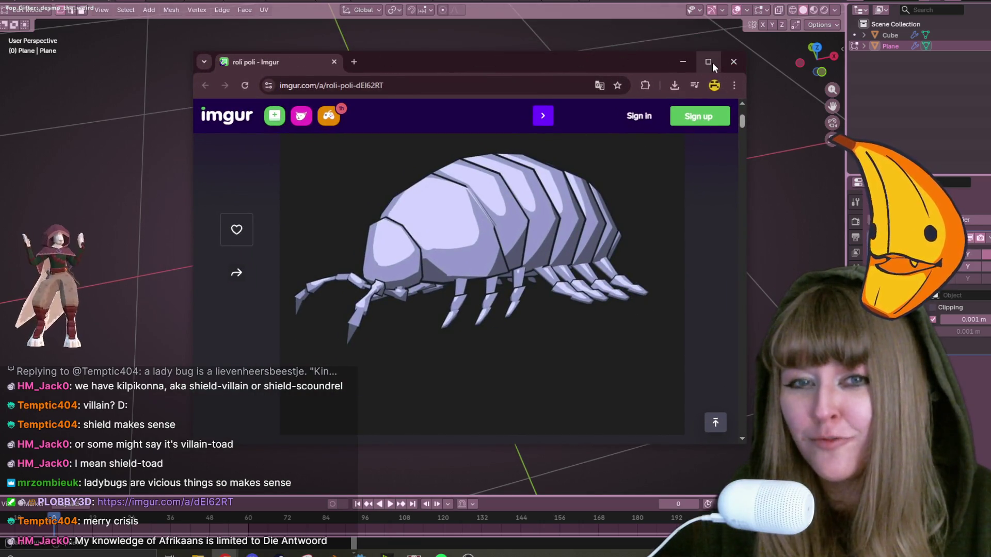
# Close the extra dog picture tab and the roli poli reference browser window.
pyautogui.moveTo(569, 60); pyautogui.dragTo(873, 66)
pyautogui.moveTo(495, 228); pyautogui.dragTo(454, 221, button='middle')
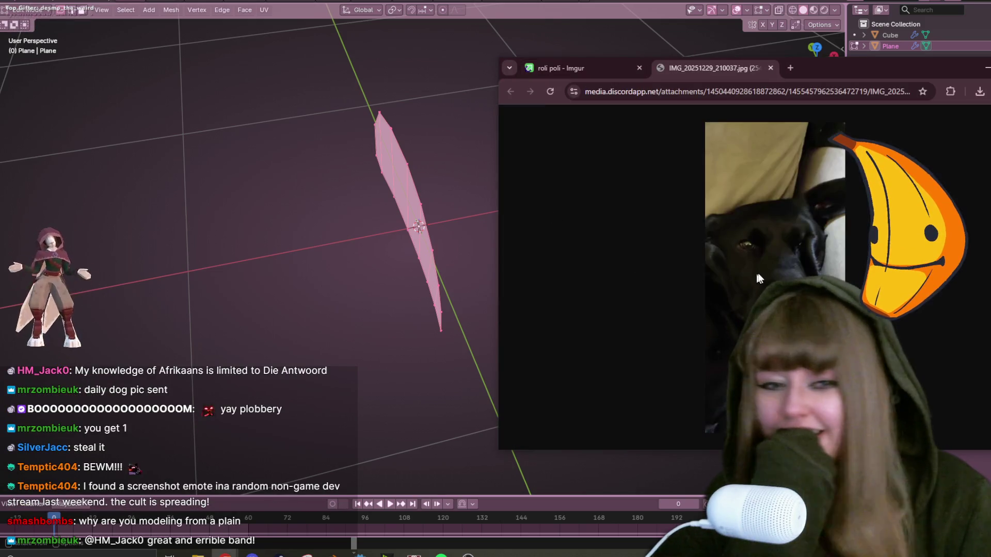
pyautogui.click(771, 68)
pyautogui.moveTo(871, 71); pyautogui.dragTo(677, 70)
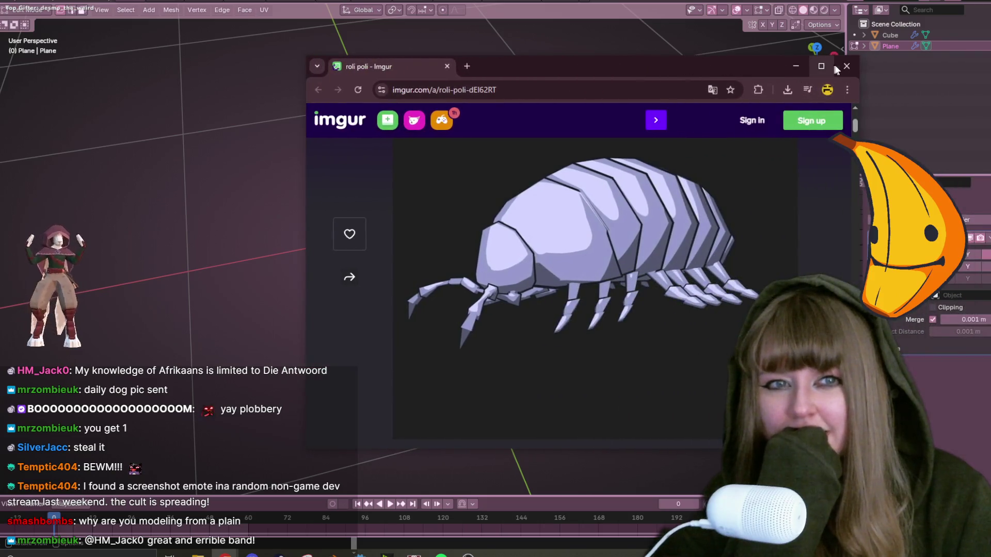
pyautogui.click(854, 68)
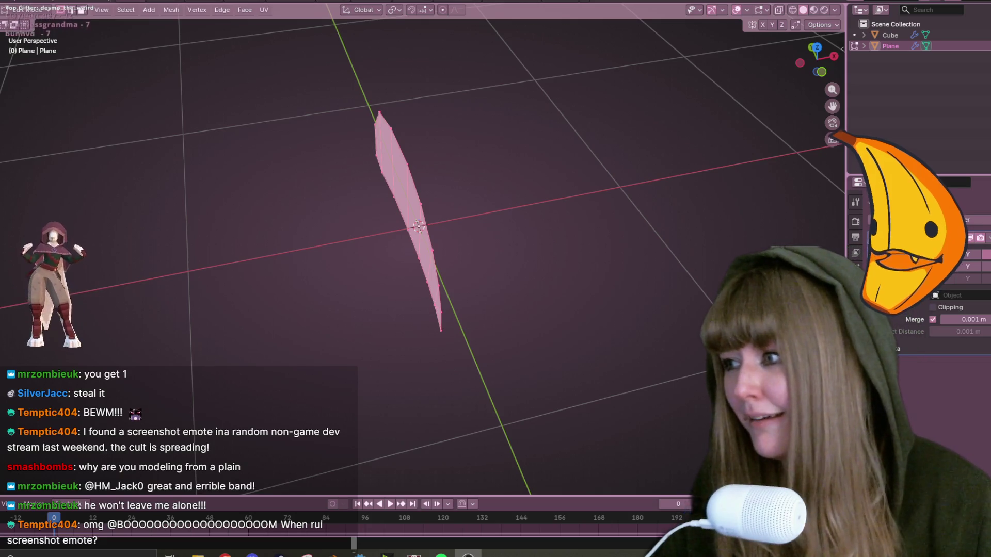
# In left side view, slide and nudge three vertices along the strip's lower edge.
pyautogui.moveTo(482, 266)
pyautogui.keyDown('shift'); pyautogui.mouseDown(button='middle')
pyautogui.moveTo(488, 214)
pyautogui.moveTo(500, 290)
pyautogui.moveTo(557, 245)
pyautogui.moveTo(566, 129)
pyautogui.moveTo(612, 179)
pyautogui.moveTo(775, 91)
pyautogui.moveTo(630, 211)
pyautogui.moveTo(332, 244)
pyautogui.mouseUp(button='middle'); pyautogui.keyUp('shift')
pyautogui.click(829, 64)
pyautogui.click(334, 261)
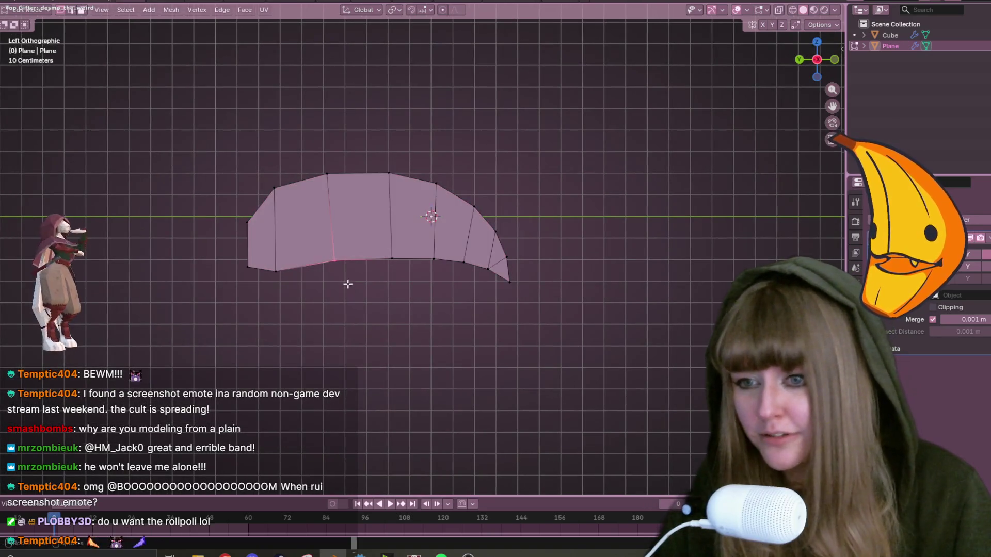
pyautogui.press('g')
pyautogui.press('g')
pyautogui.click(369, 258)
pyautogui.press('g')
pyautogui.click(365, 255)
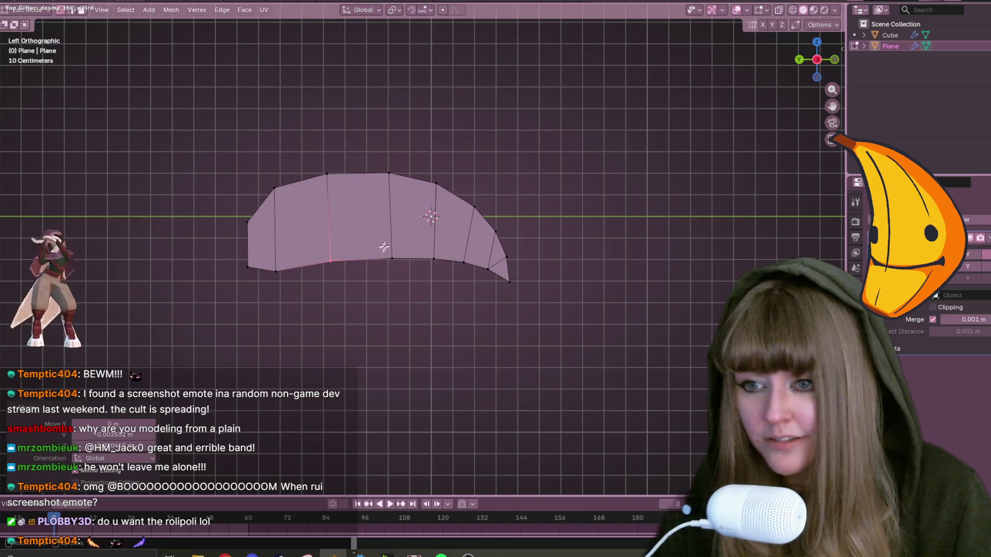
pyautogui.click(401, 277)
pyautogui.press('g')
pyautogui.click(398, 270)
pyautogui.click(438, 272)
pyautogui.press('g')
pyautogui.press('g')
pyautogui.click(445, 264)
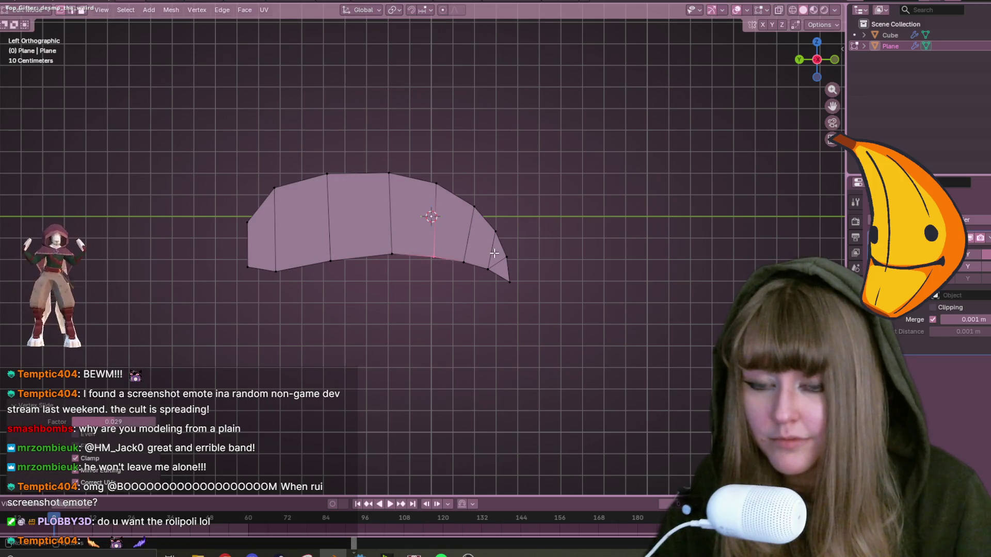
# Move the whole body plane higher and lift its tail-tip faces upward.
pyautogui.moveTo(198, 84); pyautogui.dragTo(516, 294)
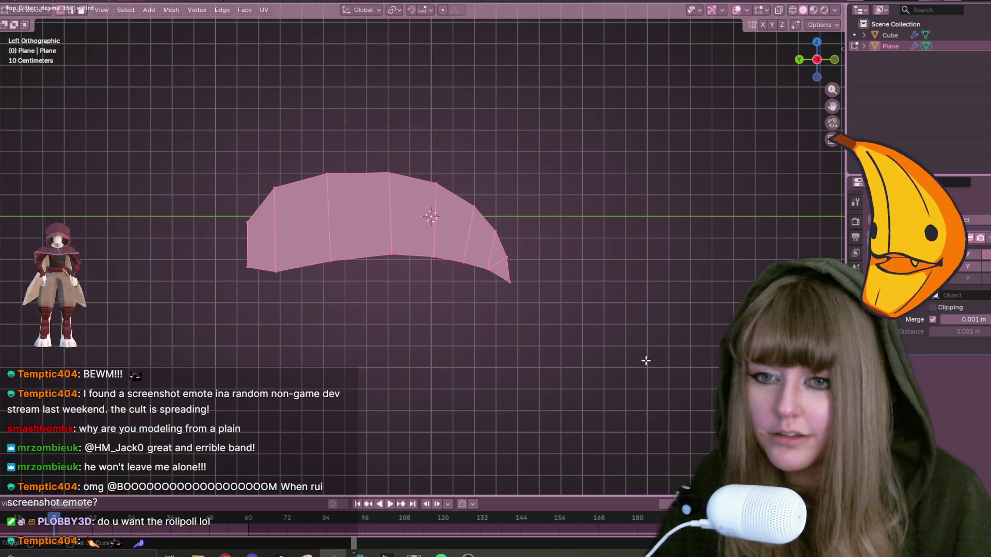
pyautogui.keyDown('shift'); pyautogui.moveTo(646, 361); pyautogui.dragTo(668, 259, button='middle'); pyautogui.keyUp('shift')
pyautogui.scroll(1, 668, 258)
pyautogui.keyDown('shift'); pyautogui.moveTo(681, 128); pyautogui.dragTo(467, 300, button='middle'); pyautogui.keyUp('shift')
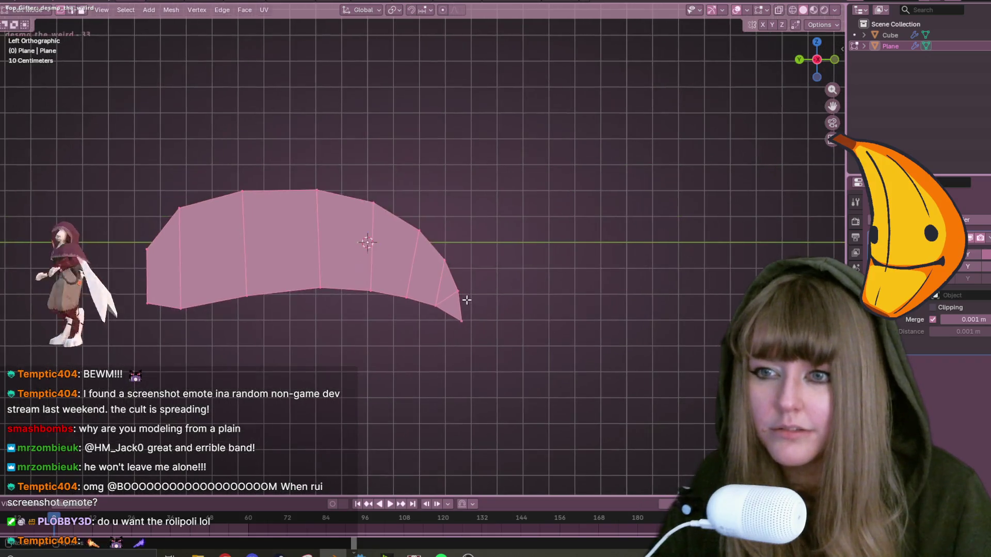
pyautogui.press('g')
pyautogui.click(542, 253)
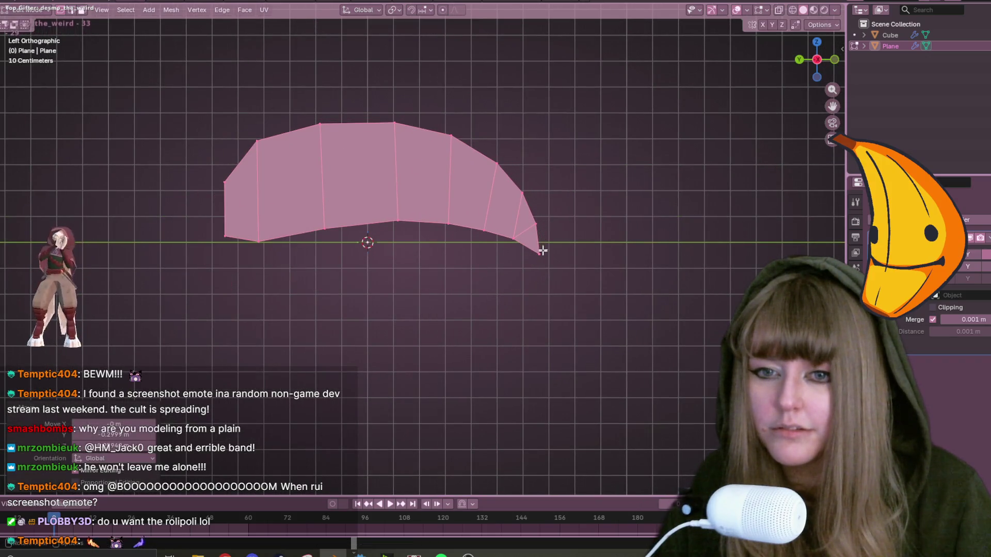
pyautogui.click(551, 280)
pyautogui.moveTo(524, 170); pyautogui.dragTo(597, 314)
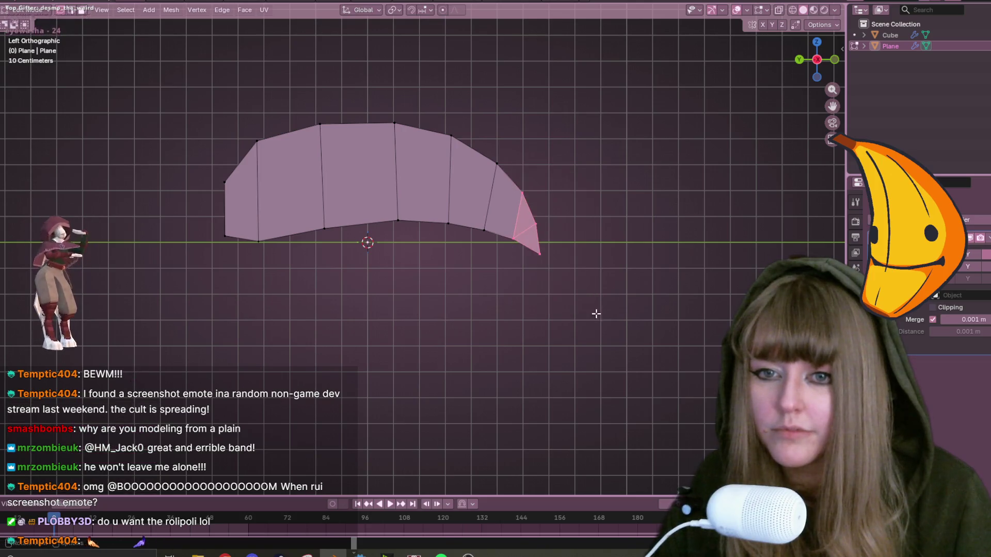
pyautogui.press('g')
pyautogui.click(599, 283)
# Shift a rear vertical cross edge further left to refine the arch.
pyautogui.moveTo(484, 133); pyautogui.dragTo(497, 254)
pyautogui.press('g')
pyautogui.click(491, 250)
pyautogui.press('g')
pyautogui.click(487, 232)
pyautogui.hotkey('ctrl', 'z')
pyautogui.press('g')
pyautogui.click(480, 235)
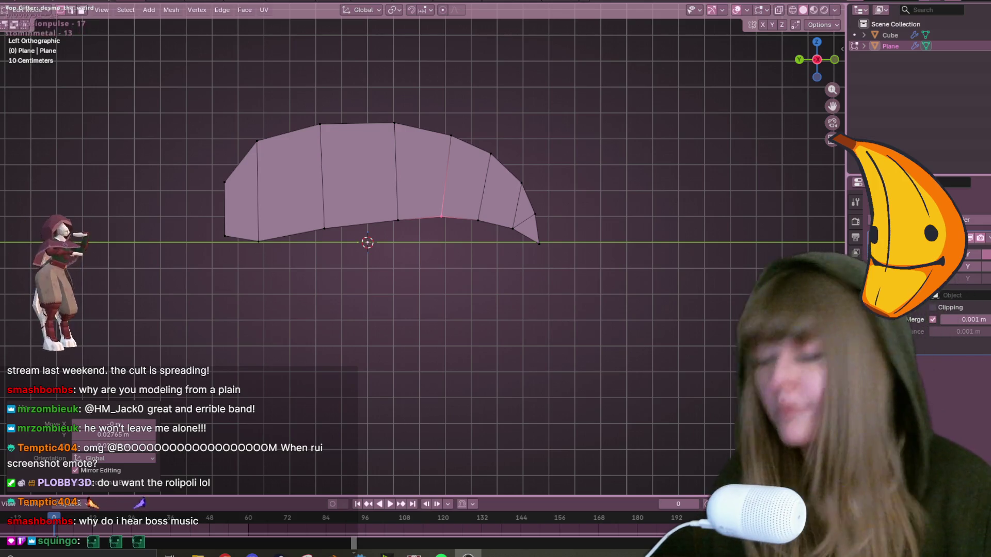
# Edge-slide the middle cross edge of the body a little to the left.
pyautogui.moveTo(366, 154); pyautogui.dragTo(401, 205)
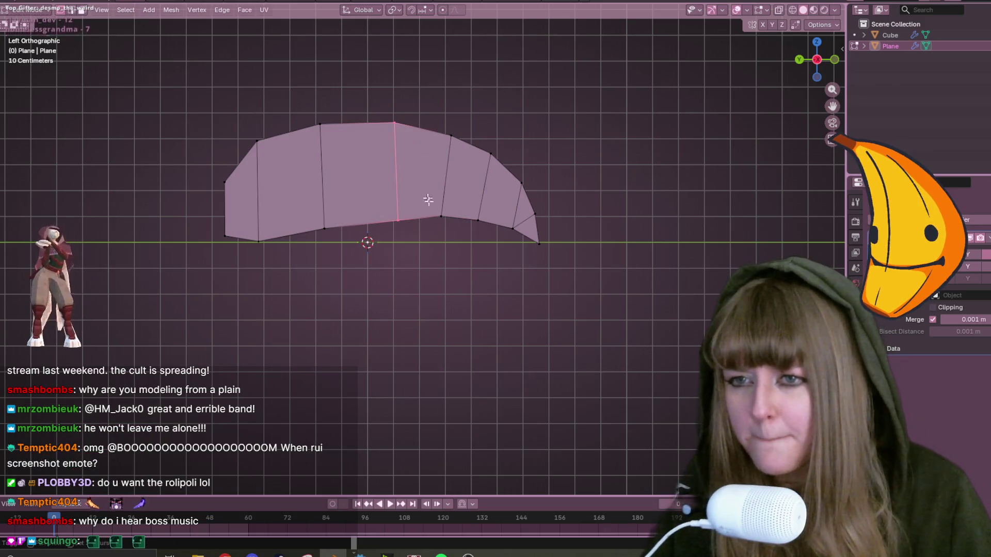
pyautogui.press('g')
pyautogui.press('g')
pyautogui.click(439, 243)
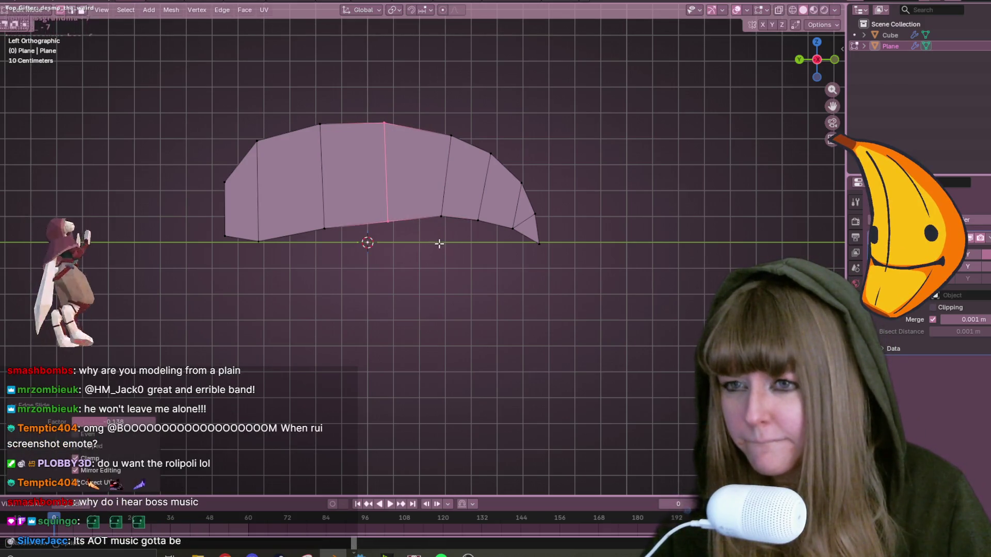
# Select the four right-hand faces and bring the roli poli reference window up on the right.
pyautogui.moveTo(421, 106); pyautogui.dragTo(638, 308)
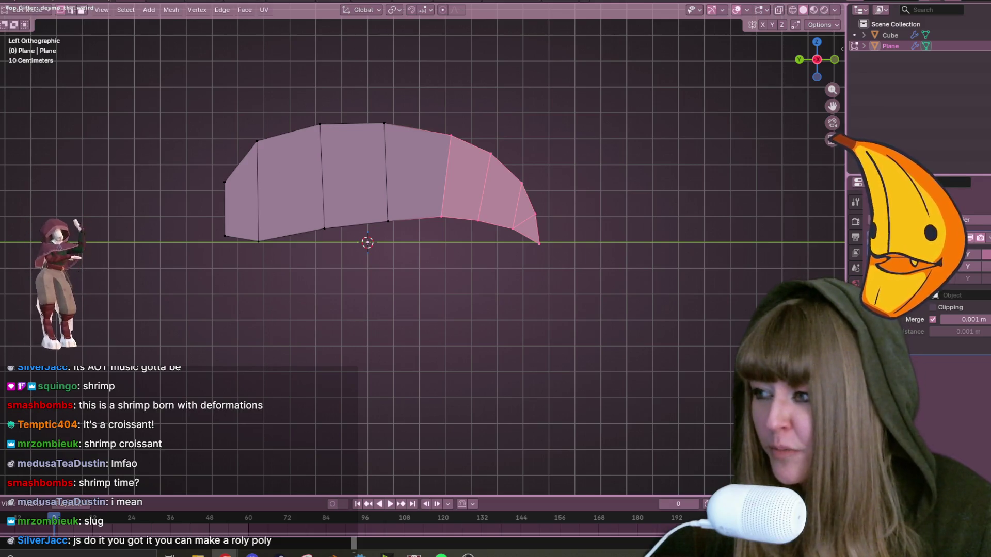
pyautogui.hotkey('alt', 'Tab')
pyautogui.moveTo(549, 91); pyautogui.dragTo(855, 44)
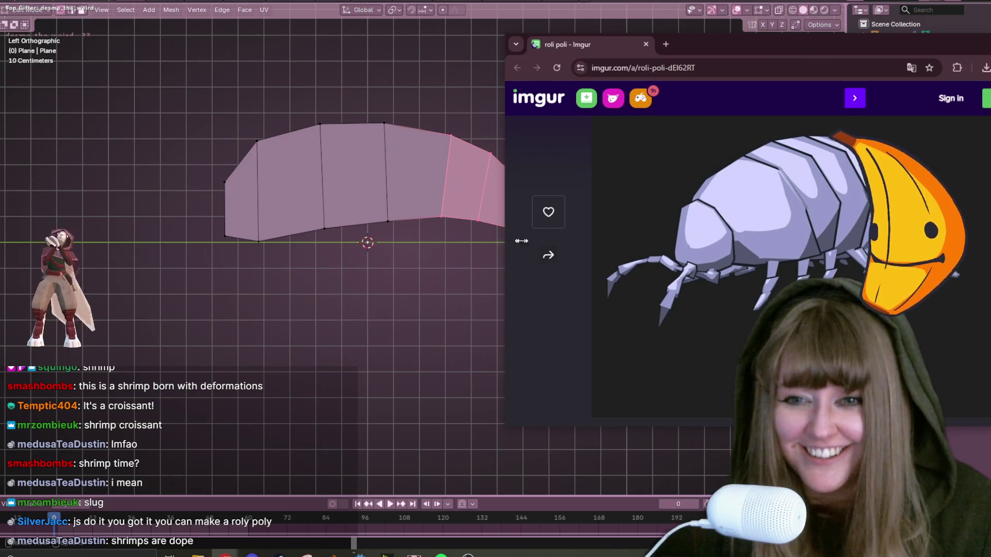
# Narrow and reposition the roli poli reference window beside Blender, then minimise it.
pyautogui.moveTo(510, 241); pyautogui.dragTo(594, 242)
pyautogui.moveTo(857, 51); pyautogui.dragTo(814, 30)
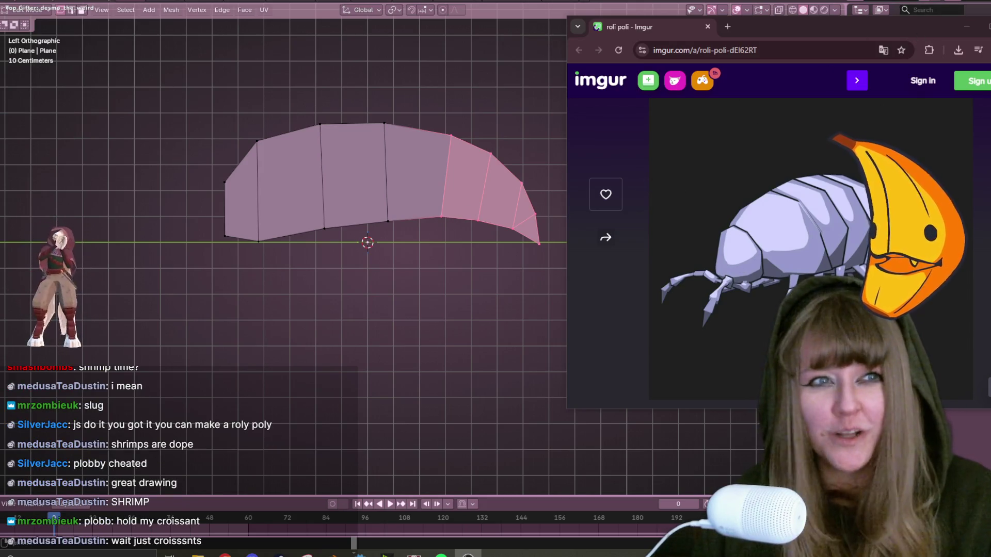
pyautogui.click(967, 27)
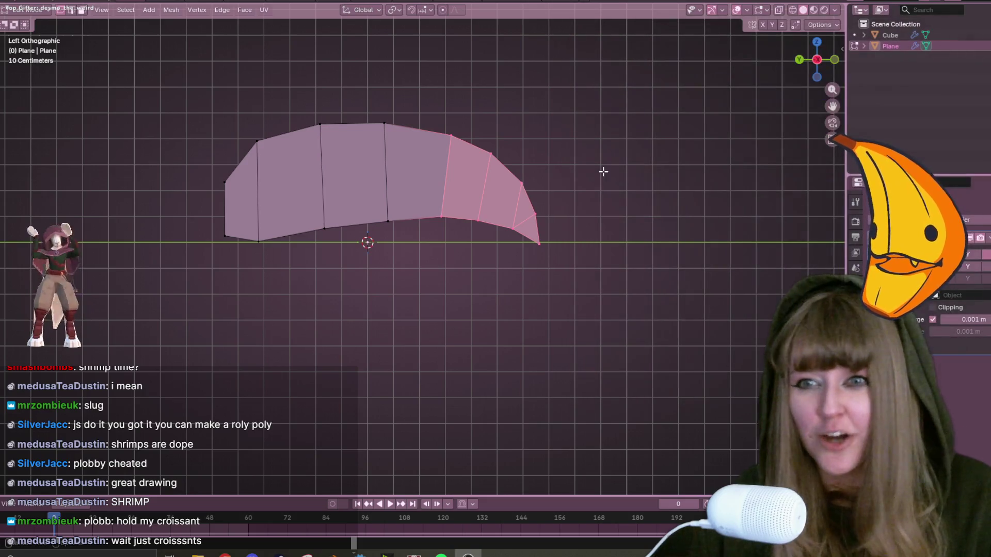
# Slide the tail tip vertex back along its edge to blunt the pointed end.
pyautogui.click(531, 239)
pyautogui.scroll(-2, 530, 367)
pyautogui.scroll(2, 545, 367)
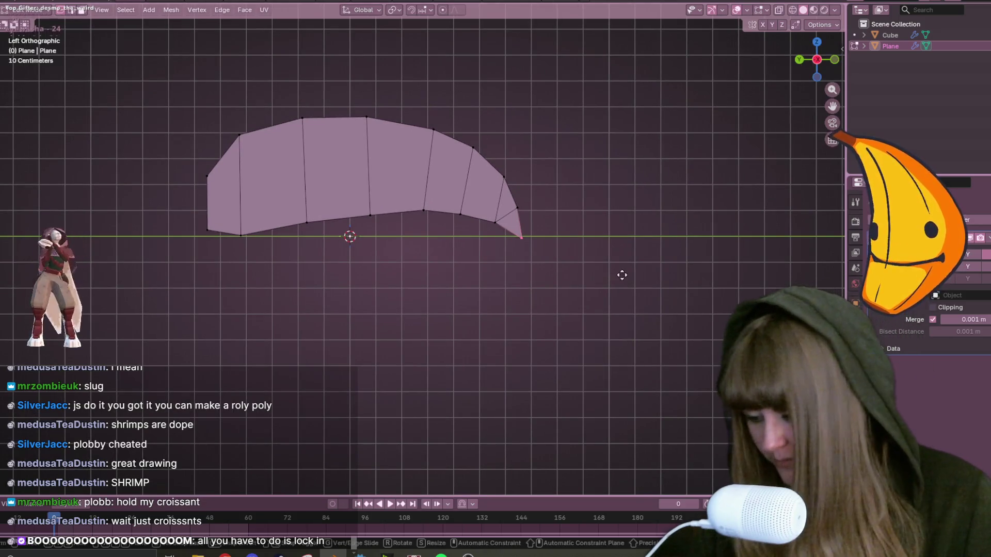
pyautogui.press('g')
pyautogui.press('g')
pyautogui.click(513, 225)
# Merge the overlapping vertices around the tail tip by distance.
pyautogui.moveTo(481, 199); pyautogui.dragTo(514, 250)
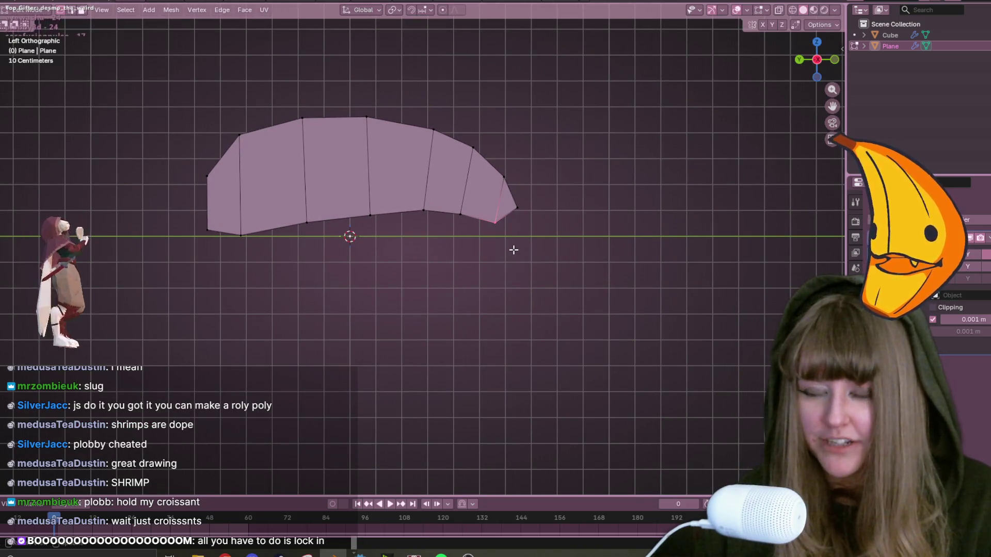
pyautogui.press('m')
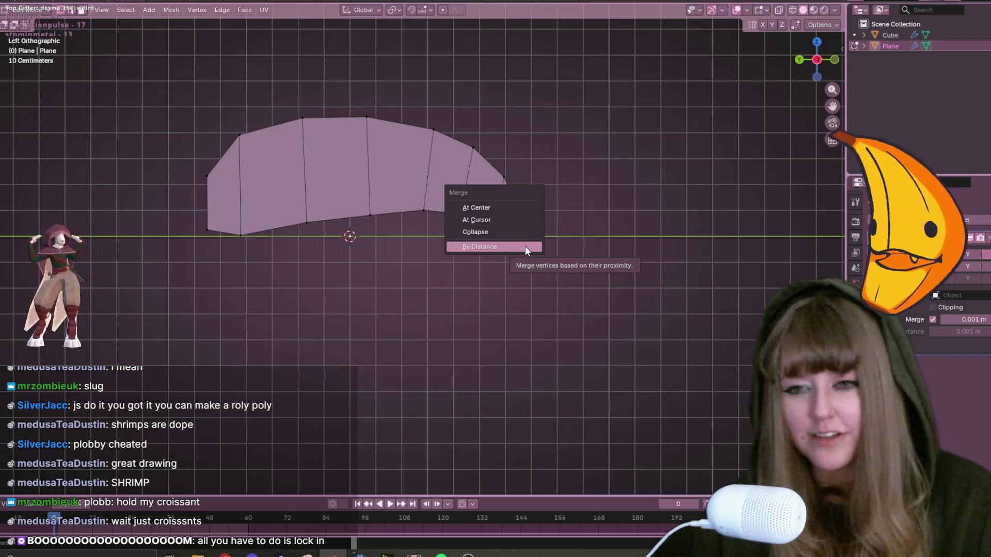
pyautogui.click(512, 244)
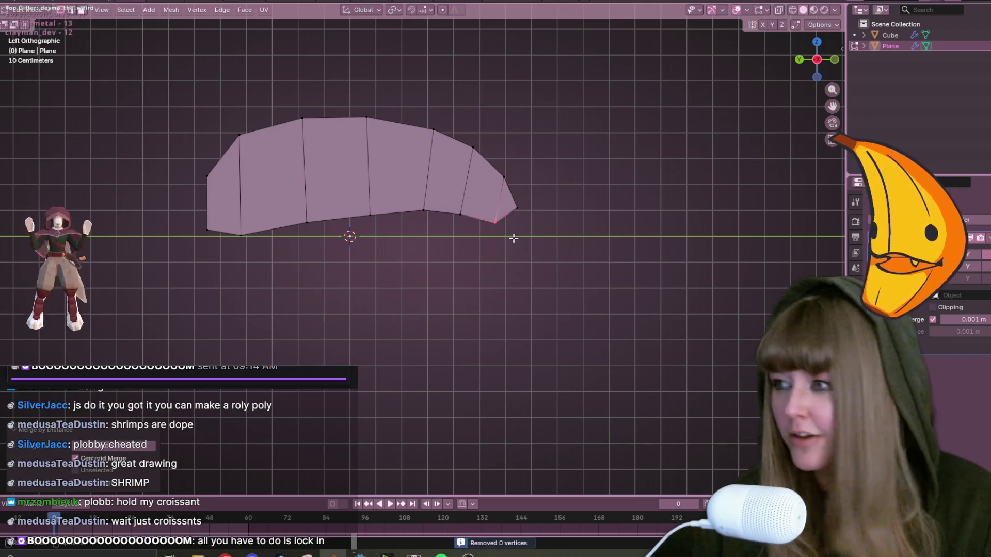
pyautogui.scroll(-1, 480, 230)
pyautogui.scroll(3, 501, 214)
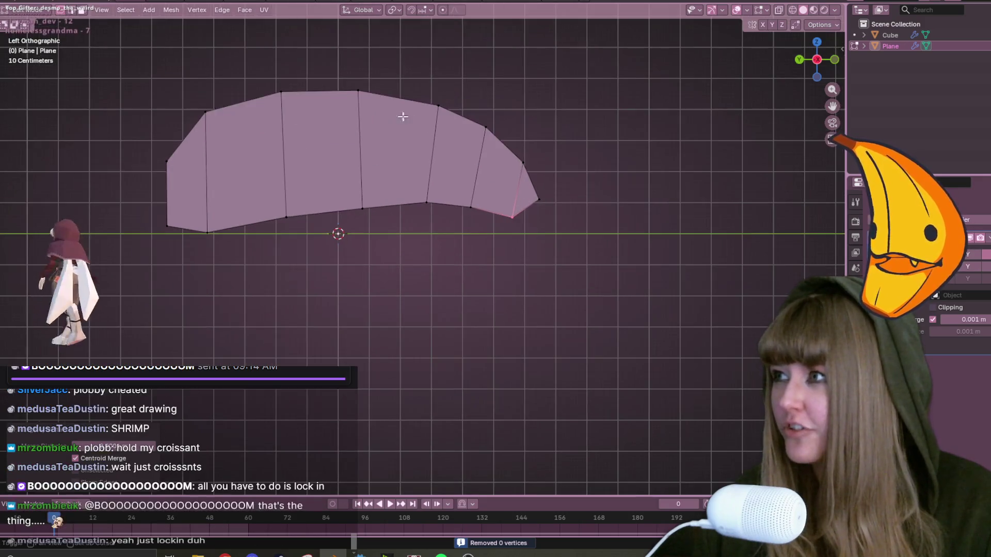
# Raise a bottom vertex of the body plane slightly in the straight side view.
pyautogui.moveTo(50, 97)
pyautogui.mouseDown()
pyautogui.moveTo(601, 263)
pyautogui.moveTo(672, 330)
pyautogui.mouseUp()
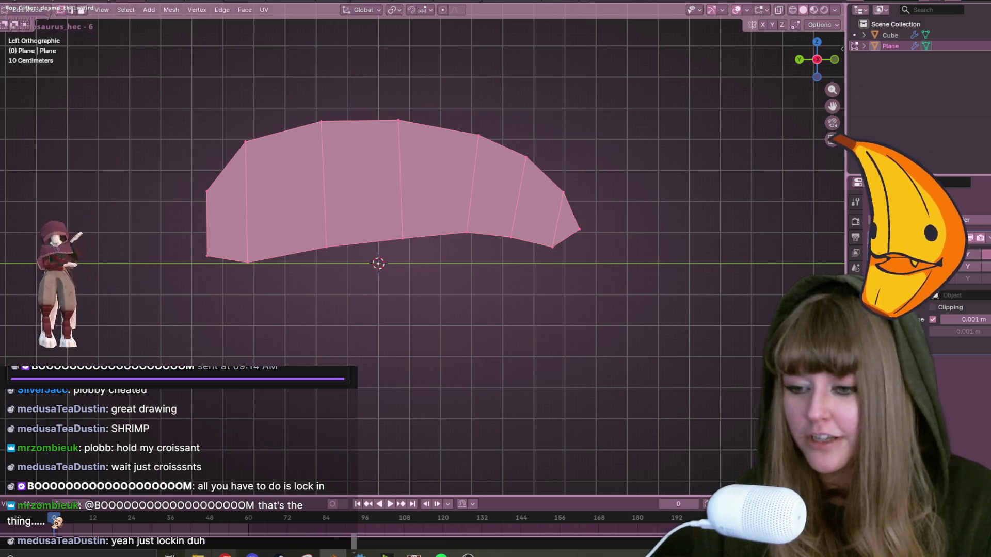
pyautogui.moveTo(225, 555)
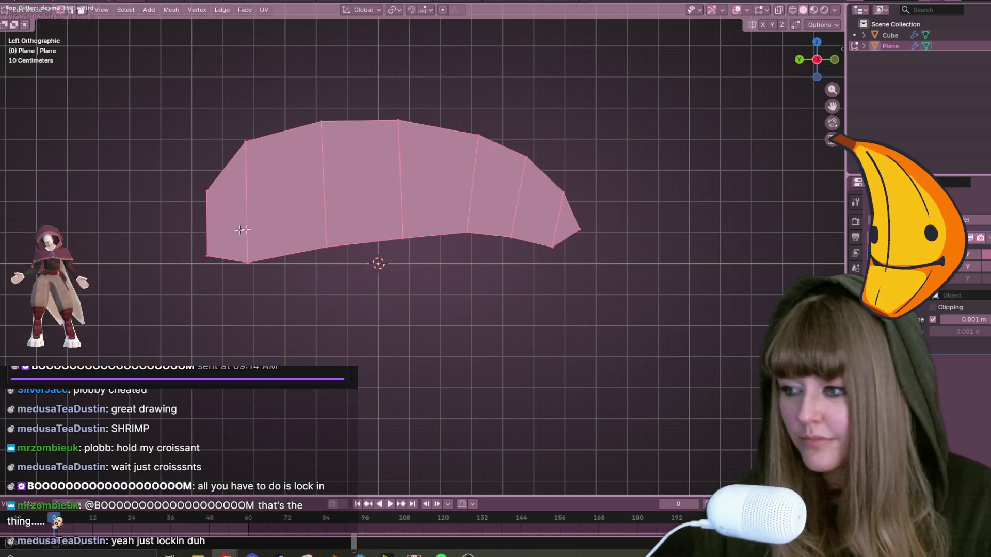
pyautogui.moveTo(365, 279)
pyautogui.mouseDown(button='middle')
pyautogui.moveTo(343, 199)
pyautogui.moveTo(324, 183)
pyautogui.moveTo(386, 218)
pyautogui.moveTo(549, 263)
pyautogui.moveTo(580, 284)
pyautogui.moveTo(557, 263)
pyautogui.moveTo(361, 170)
pyautogui.moveTo(339, 181)
pyautogui.mouseUp(button='middle')
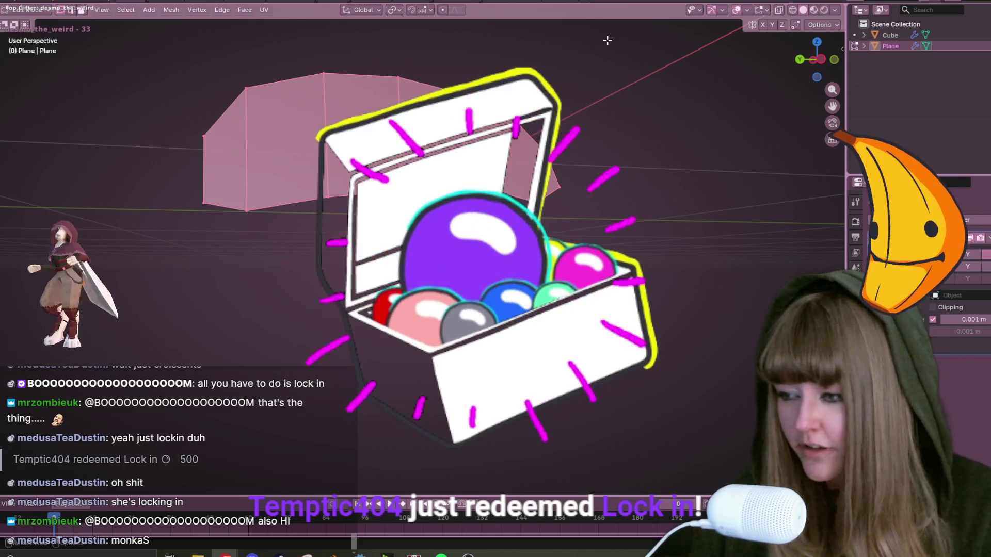
pyautogui.press('ctrl+KP_3')
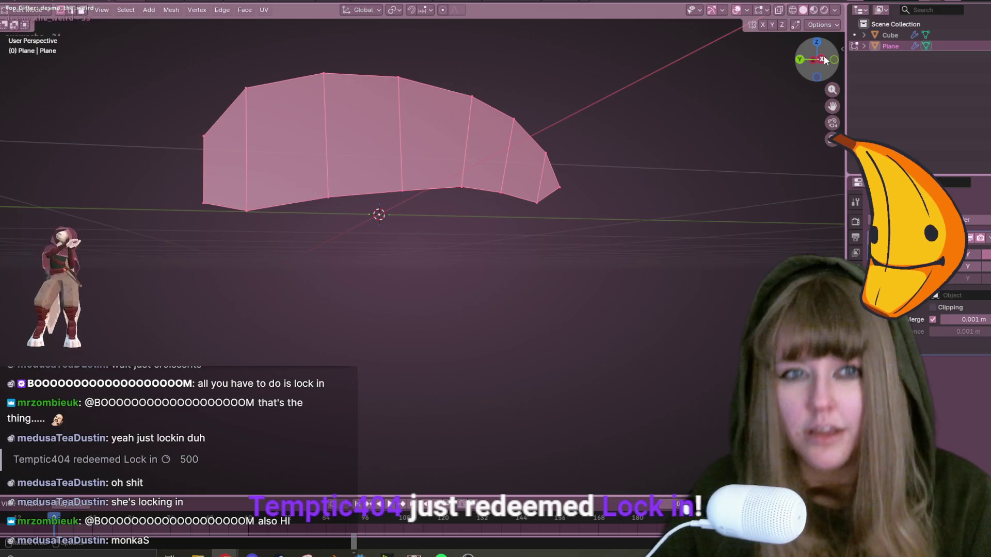
pyautogui.click(334, 198)
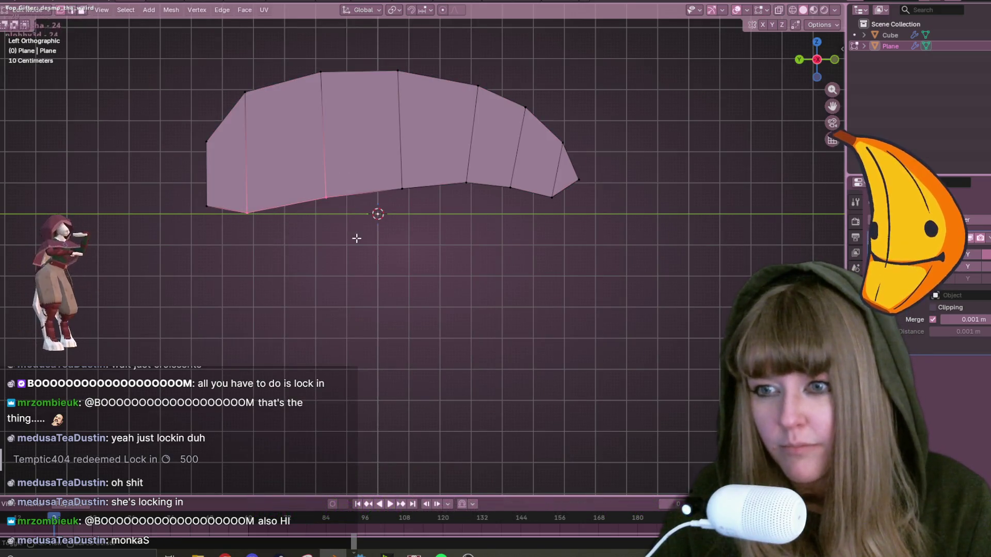
pyautogui.press('g')
pyautogui.click(346, 204)
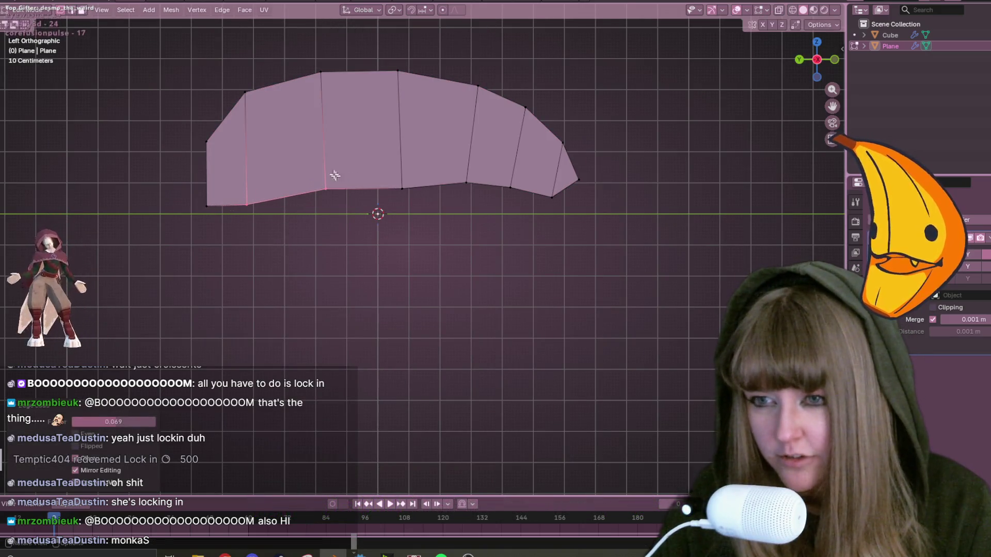
# Slide another bottom vertex of the body plane along its edge.
pyautogui.click(403, 189)
pyautogui.hotkey('shift', 'v')
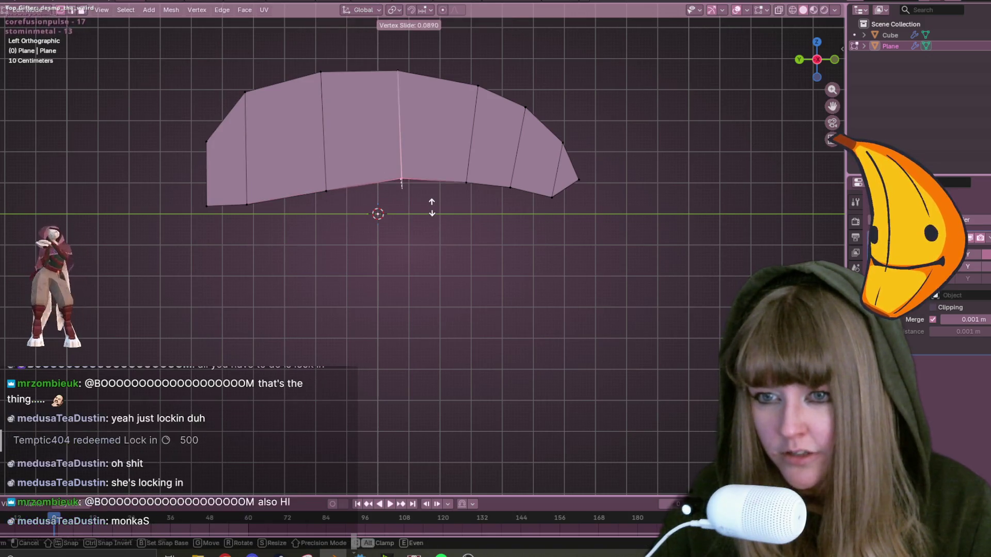
pyautogui.click(434, 211)
pyautogui.moveTo(434, 212); pyautogui.dragTo(505, 190, button='middle')
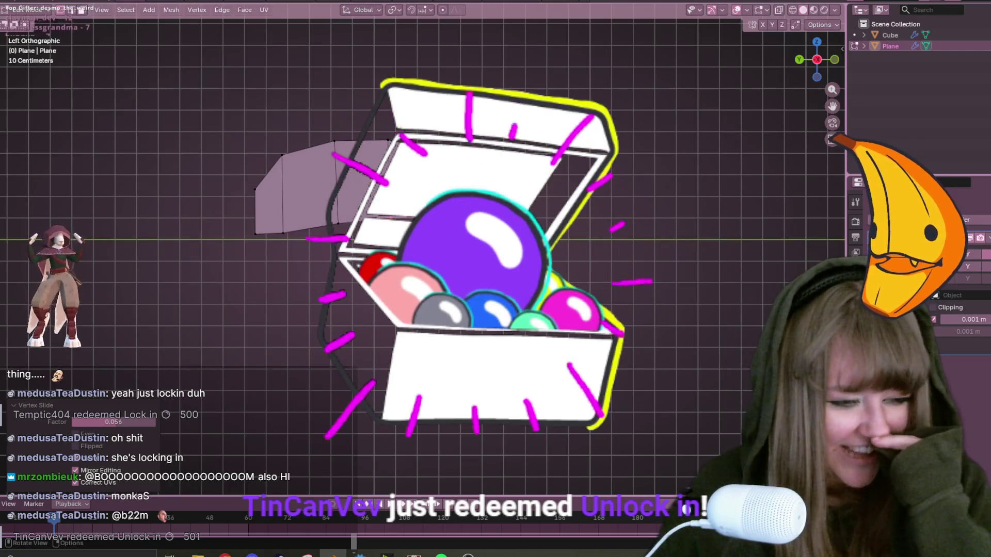
pyautogui.scroll(1, 511, 185)
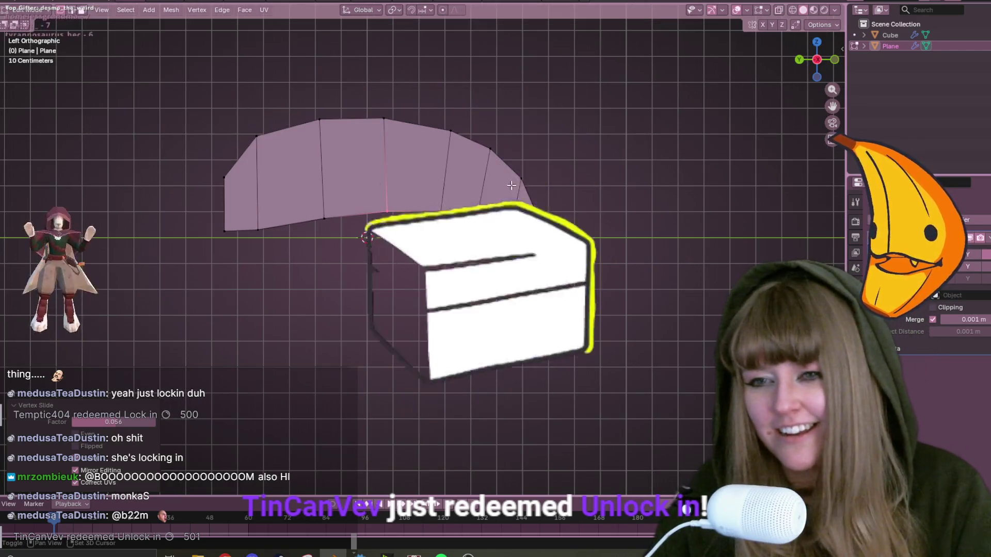
pyautogui.scroll(1, 351, 105)
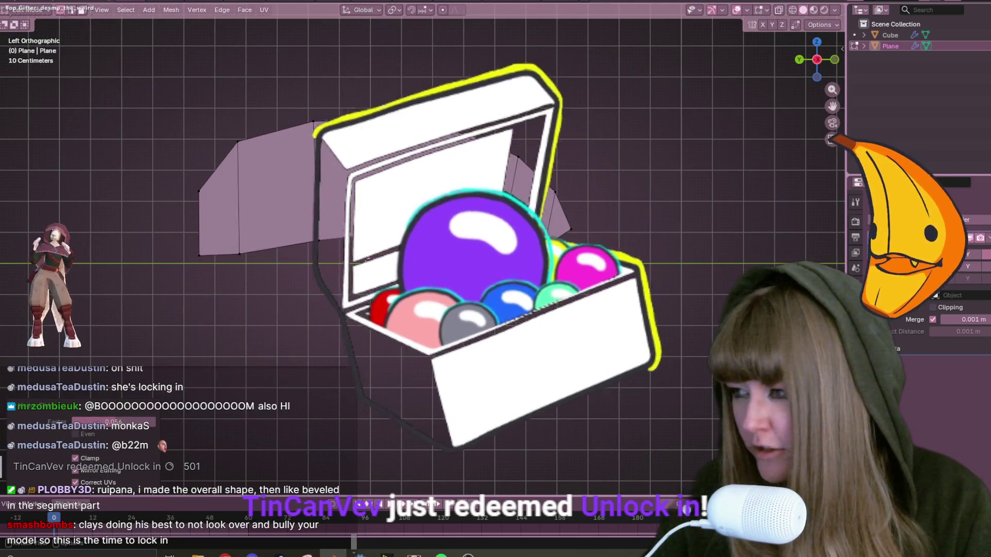
pyautogui.moveTo(422, 242)
pyautogui.keyDown('shift'); pyautogui.mouseDown(button='middle')
pyautogui.moveTo(433, 201)
pyautogui.moveTo(489, 148)
pyautogui.moveTo(485, 211)
pyautogui.moveTo(427, 270)
pyautogui.moveTo(518, 246)
pyautogui.moveTo(491, 218)
pyautogui.moveTo(475, 283)
pyautogui.moveTo(571, 274)
pyautogui.moveTo(602, 239)
pyautogui.moveTo(620, 118)
pyautogui.mouseUp(button='middle'); pyautogui.keyUp('shift')
pyautogui.scroll(-1, 491, 218)
# Scale the plane down to 0.915 and select all its geometry.
pyautogui.press('s')
pyautogui.click(489, 272)
pyautogui.press('a')
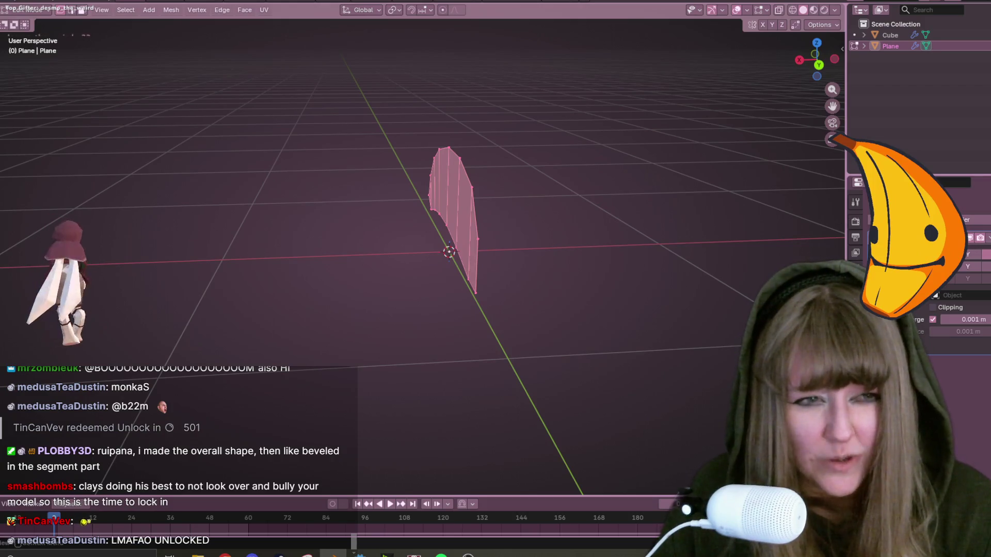
# Add a Solidify modifier to the body plane.
pyautogui.click(969, 229)
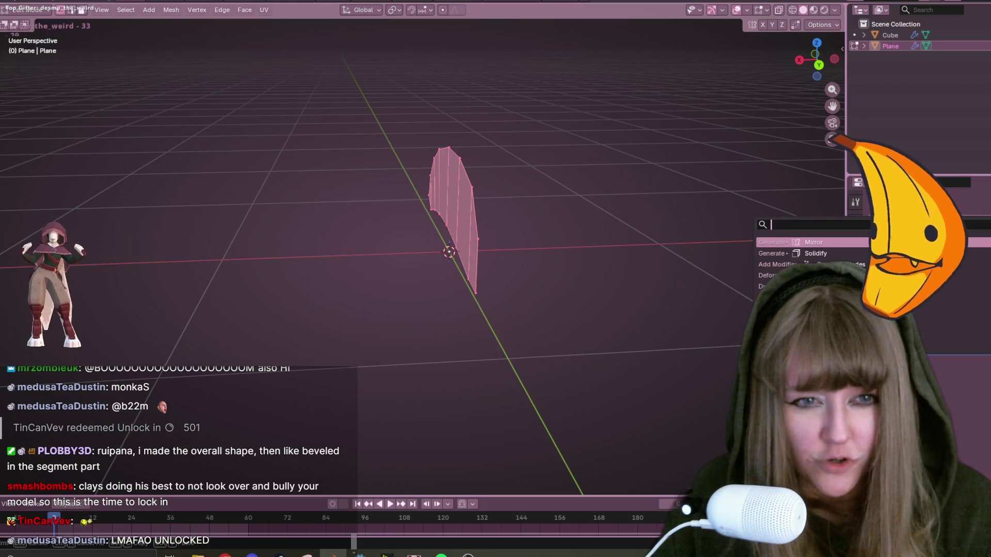
pyautogui.click(826, 253)
pyautogui.moveTo(749, 248); pyautogui.dragTo(672, 261, button='middle')
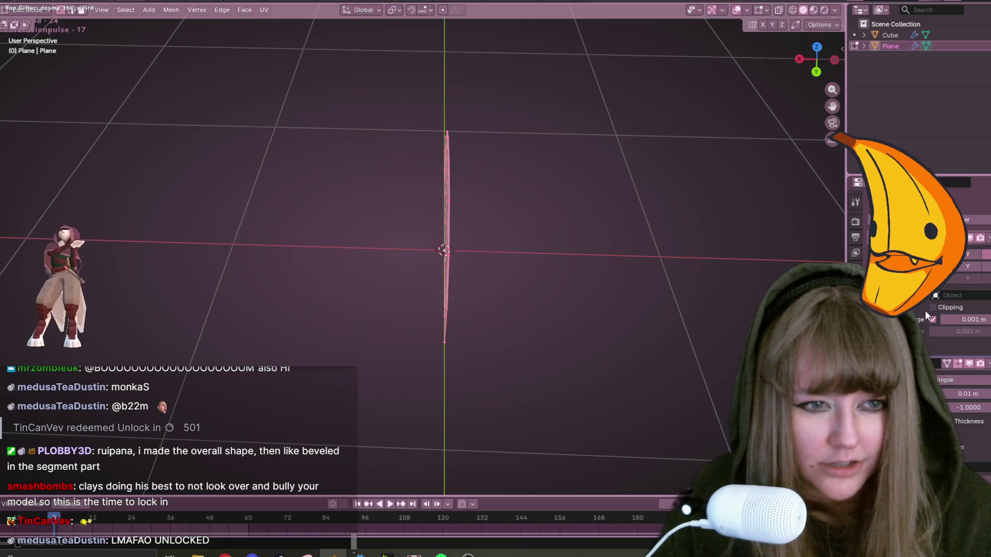
pyautogui.moveTo(686, 247)
pyautogui.mouseDown(button='middle')
pyautogui.moveTo(509, 155)
pyautogui.moveTo(624, 190)
pyautogui.moveTo(586, 224)
pyautogui.moveTo(516, 237)
pyautogui.moveTo(642, 250)
pyautogui.moveTo(747, 280)
pyautogui.moveTo(681, 287)
pyautogui.mouseUp(button='middle')
# Extrude the whole plane into a thick block and turn on X-ray.
pyautogui.press('a')
pyautogui.press('e')
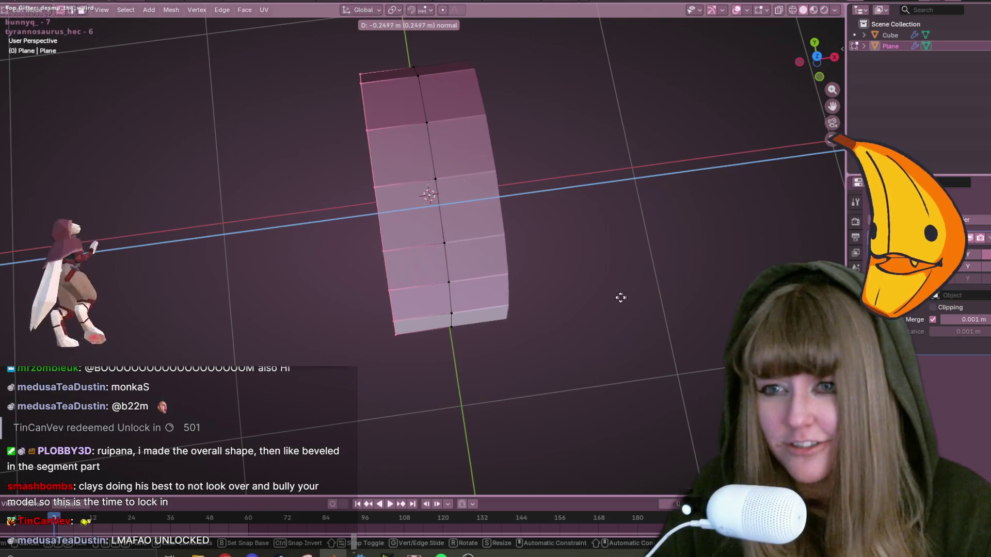
pyautogui.click(659, 205)
pyautogui.moveTo(659, 206)
pyautogui.mouseDown(button='middle')
pyautogui.moveTo(714, 144)
pyautogui.moveTo(503, 62)
pyautogui.mouseUp(button='middle')
pyautogui.hotkey('alt', 'z')
pyautogui.scroll(4, 502, 62)
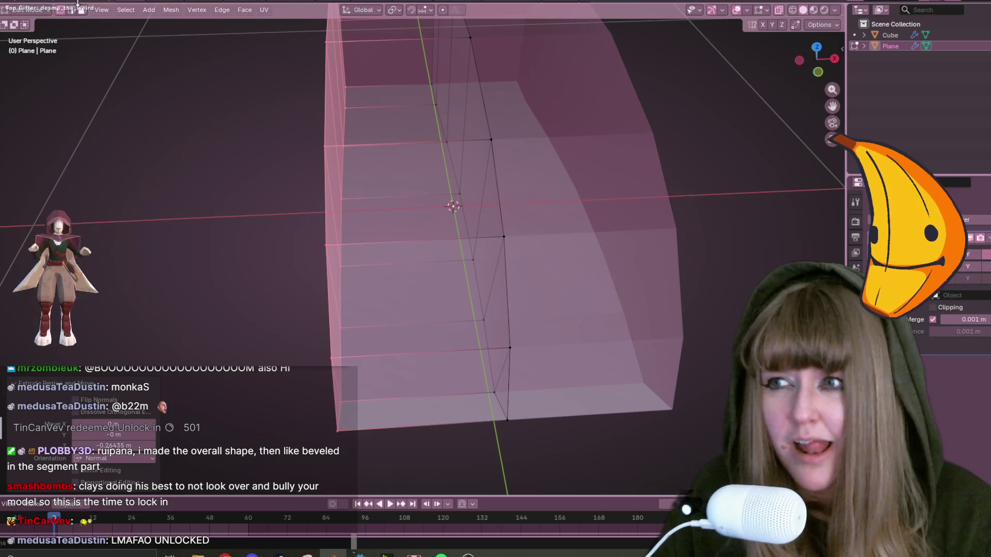
pyautogui.scroll(-4, 465, 207)
pyautogui.moveTo(568, 155)
pyautogui.mouseDown(button='middle')
pyautogui.moveTo(746, 114)
pyautogui.moveTo(543, 192)
pyautogui.mouseUp(button='middle')
pyautogui.scroll(-2, 542, 190)
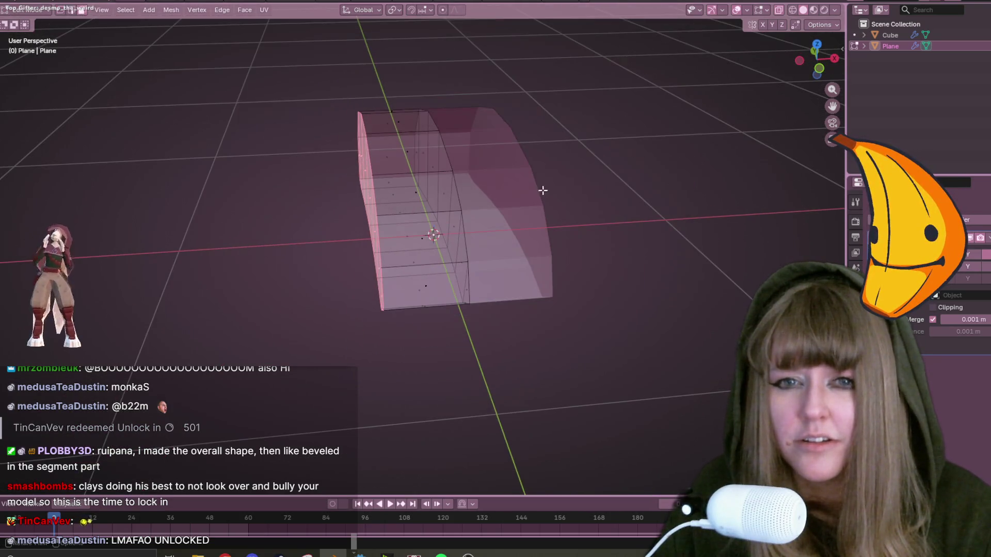
pyautogui.moveTo(398, 207); pyautogui.dragTo(481, 181, button='middle')
# Select an edge loop around the block and begin a vertex slide in back view.
pyautogui.click(405, 111)
pyautogui.moveTo(405, 111)
pyautogui.mouseDown(button='middle')
pyautogui.moveTo(466, 159)
pyautogui.moveTo(464, 203)
pyautogui.moveTo(464, 181)
pyautogui.moveTo(301, 45)
pyautogui.mouseUp(button='middle')
pyautogui.moveTo(302, 45); pyautogui.dragTo(308, 80)
pyautogui.moveTo(308, 80); pyautogui.dragTo(449, 304, button='middle')
pyautogui.moveTo(382, 119)
pyautogui.mouseDown(button='middle')
pyautogui.moveTo(409, 135)
pyautogui.moveTo(575, 110)
pyautogui.moveTo(278, 196)
pyautogui.mouseUp(button='middle')
pyautogui.click(334, 187)
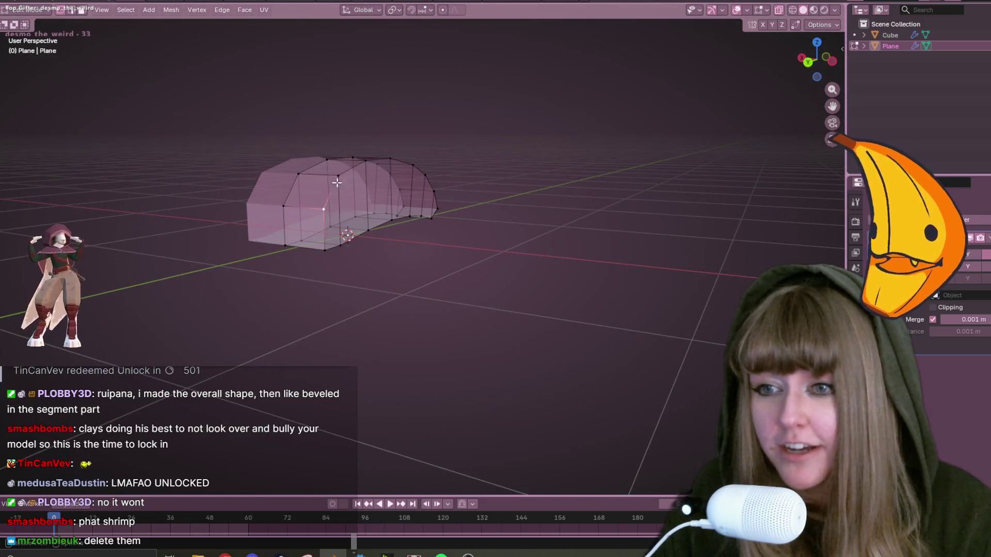
pyautogui.keyDown('alt'); pyautogui.click(387, 159); pyautogui.keyUp('alt')
pyautogui.moveTo(434, 154)
pyautogui.mouseDown(button='middle')
pyautogui.moveTo(517, 192)
pyautogui.moveTo(409, 191)
pyautogui.moveTo(526, 170)
pyautogui.moveTo(460, 191)
pyautogui.moveTo(470, 209)
pyautogui.mouseUp(button='middle')
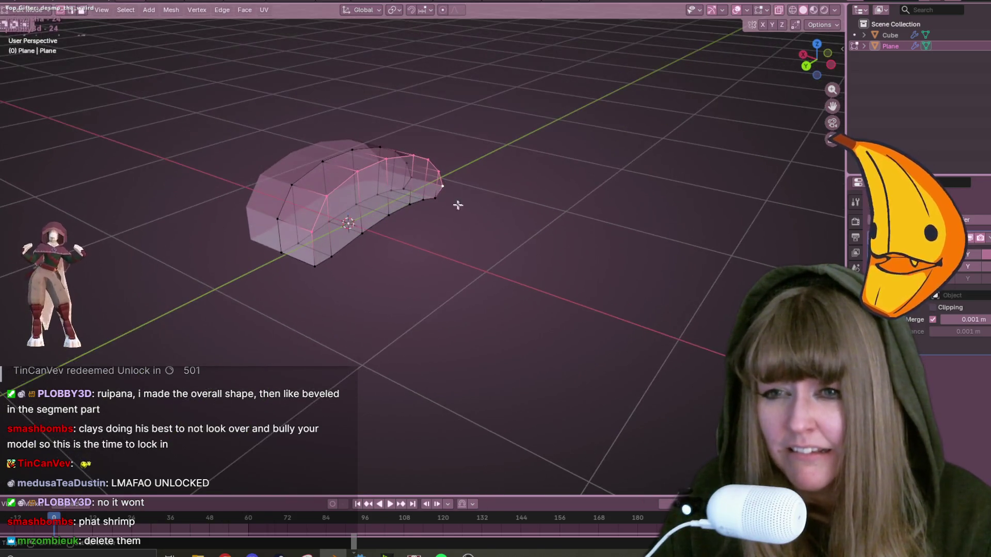
pyautogui.click(806, 66)
pyautogui.hotkey('shift', 'v')
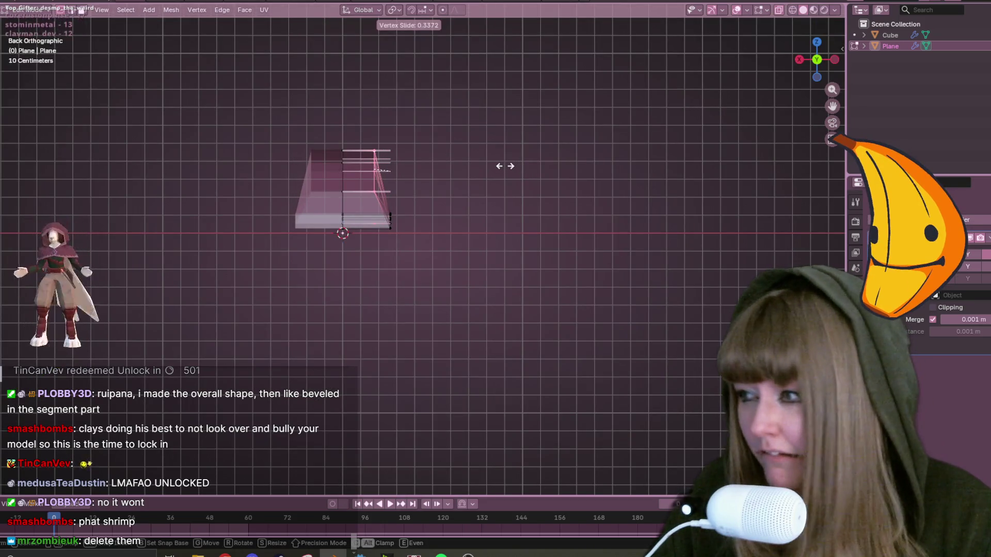
# Confirm the vertex slide, then select and start sliding the right-side edge vertices.
pyautogui.click(499, 166)
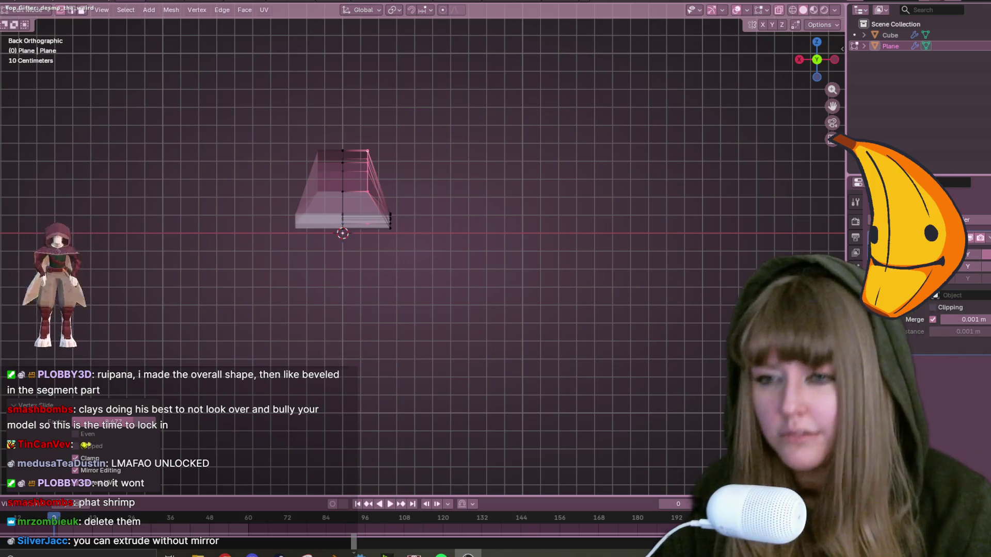
pyautogui.moveTo(387, 202); pyautogui.dragTo(422, 258)
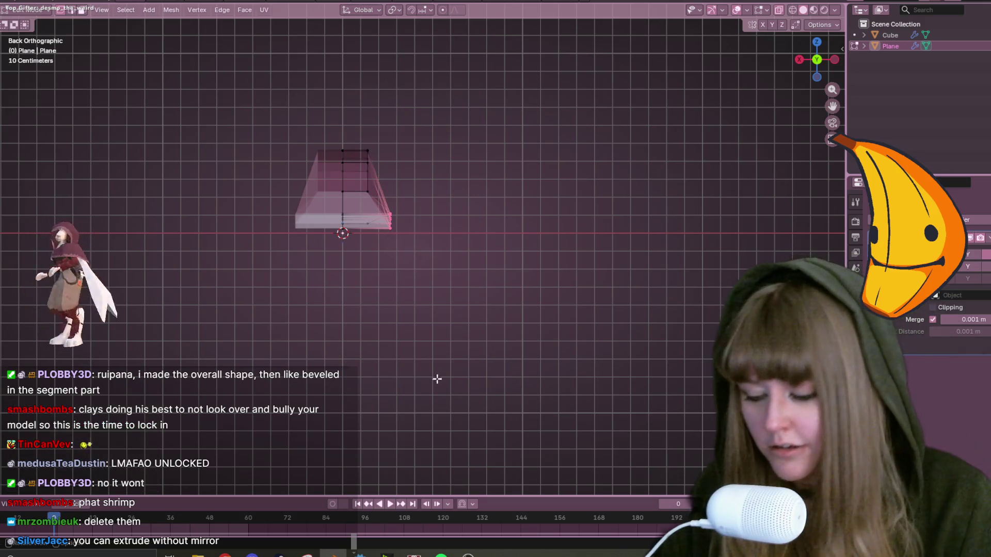
pyautogui.press('g')
pyautogui.press('g')
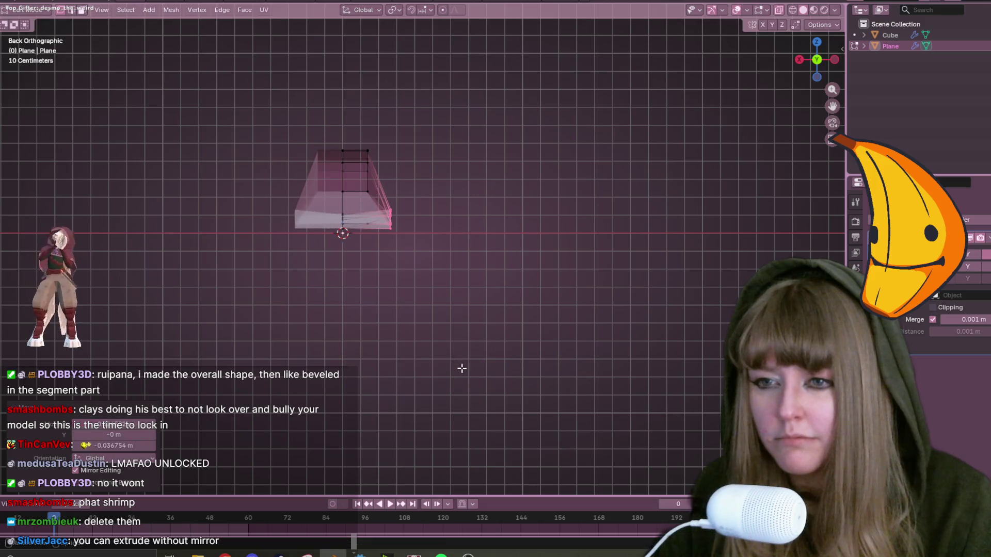
pyautogui.press('z')
pyautogui.press('Escape')
pyautogui.hotkey('alt', 'z')
pyautogui.hotkey('alt', 'z')
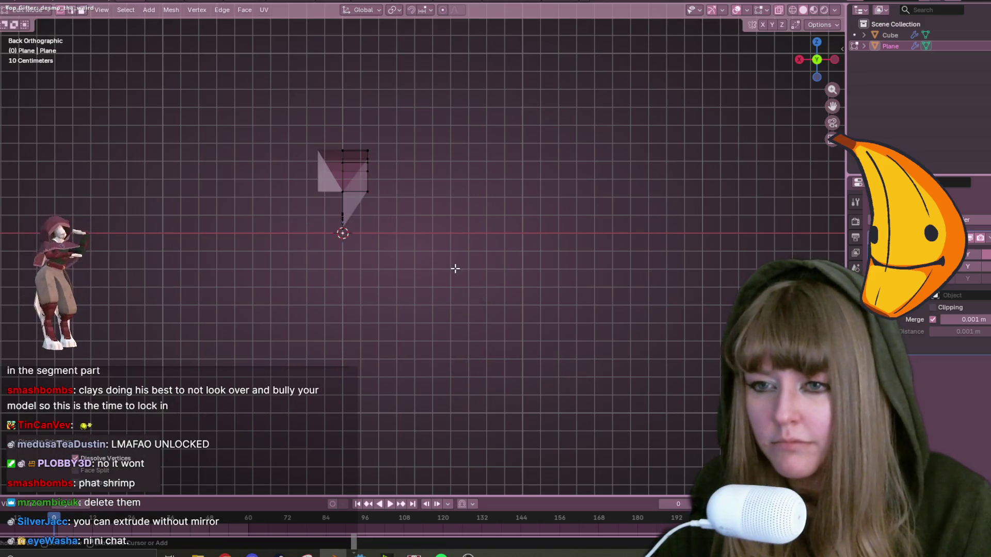
pyautogui.scroll(2, 457, 270)
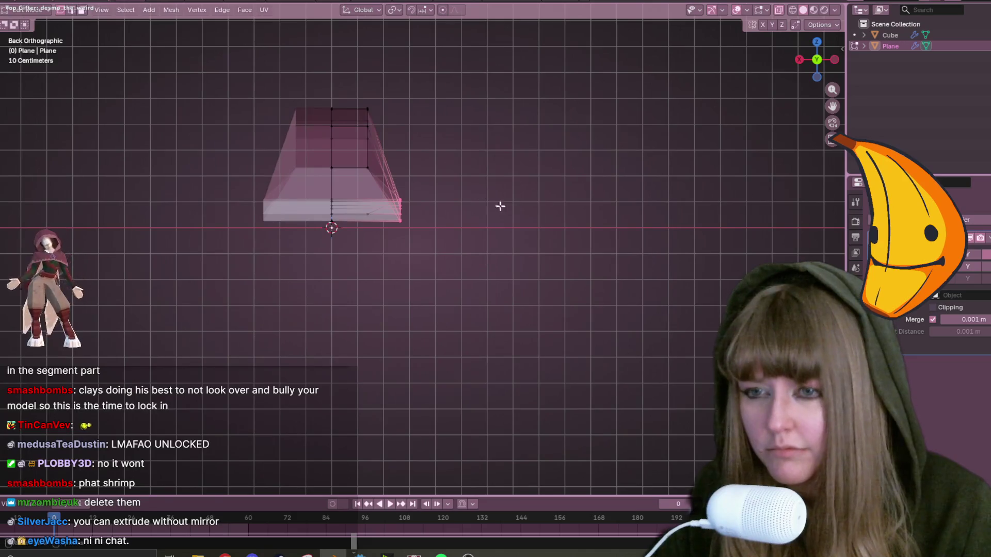
# Move the right-side vertices outward to flare the base, then return to solid display.
pyautogui.press('g')
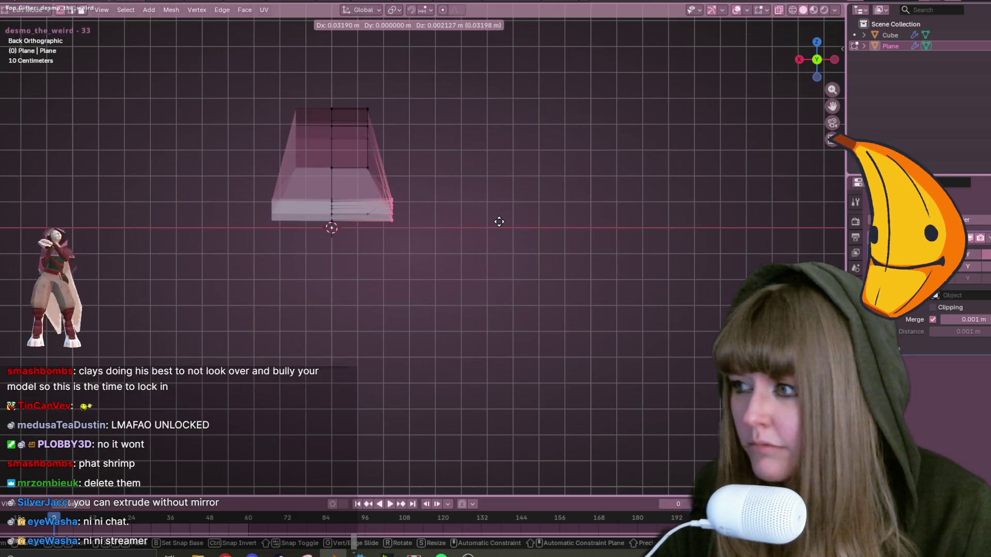
pyautogui.click(499, 222)
pyautogui.moveTo(383, 209)
pyautogui.mouseDown(button='middle')
pyautogui.moveTo(528, 221)
pyautogui.moveTo(397, 264)
pyautogui.mouseUp(button='middle')
pyautogui.click(779, 10)
pyautogui.moveTo(465, 155)
pyautogui.mouseDown(button='middle')
pyautogui.moveTo(295, 188)
pyautogui.moveTo(344, 223)
pyautogui.moveTo(349, 208)
pyautogui.moveTo(310, 222)
pyautogui.moveTo(336, 222)
pyautogui.mouseUp(button='middle')
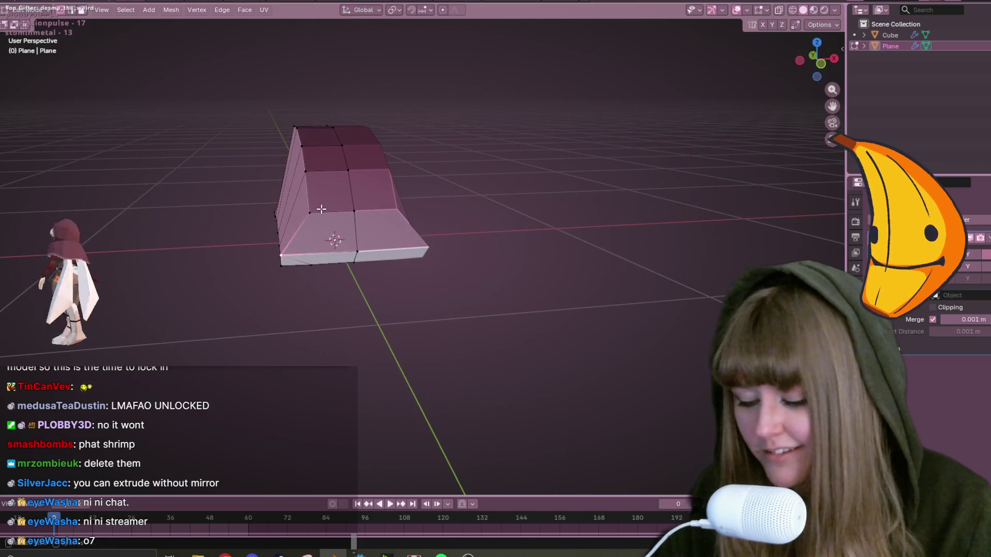
# Vertex-slide several side vertices to refine the arched body profile.
pyautogui.hotkey('shift', 'v')
pyautogui.click(365, 212)
pyautogui.moveTo(365, 211)
pyautogui.mouseDown(button='middle')
pyautogui.moveTo(328, 218)
pyautogui.moveTo(330, 172)
pyautogui.mouseUp(button='middle')
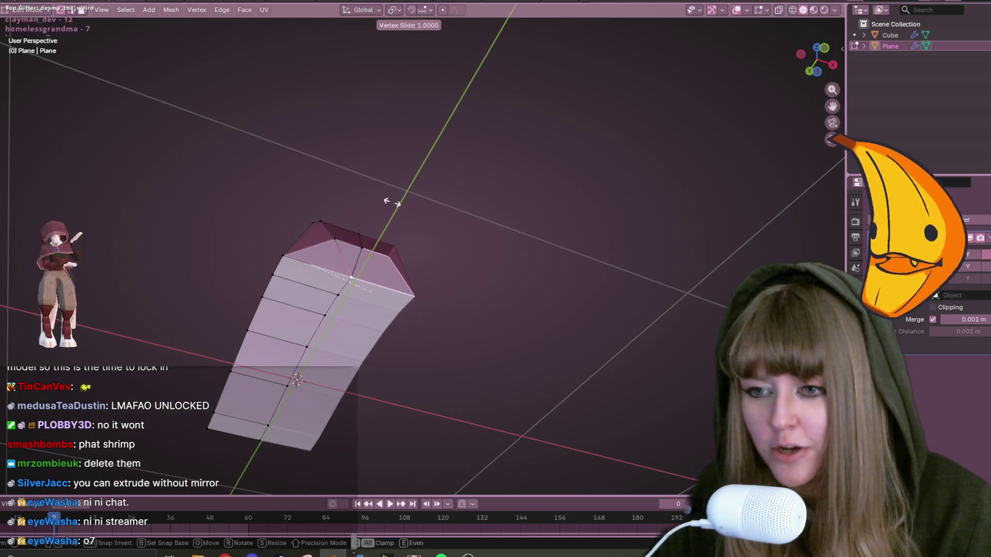
pyautogui.moveTo(299, 252)
pyautogui.mouseDown(button='middle')
pyautogui.moveTo(343, 222)
pyautogui.moveTo(359, 296)
pyautogui.moveTo(294, 408)
pyautogui.mouseUp(button='middle')
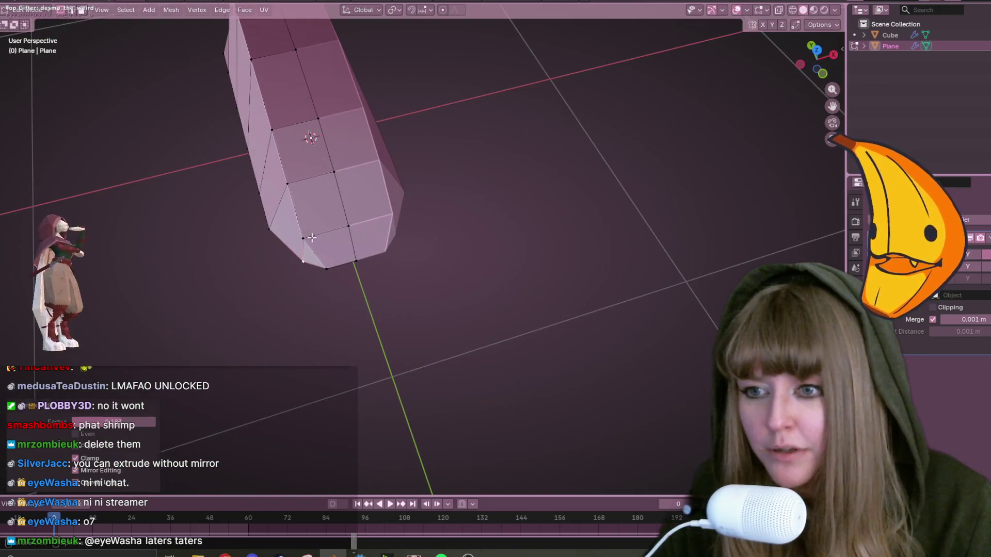
pyautogui.hotkey('shift', 'v')
pyautogui.click(344, 247)
pyautogui.moveTo(343, 248)
pyautogui.mouseDown(button='middle')
pyautogui.moveTo(361, 288)
pyautogui.moveTo(347, 175)
pyautogui.moveTo(427, 292)
pyautogui.moveTo(333, 233)
pyautogui.moveTo(491, 227)
pyautogui.moveTo(401, 270)
pyautogui.moveTo(382, 368)
pyautogui.moveTo(392, 283)
pyautogui.moveTo(506, 237)
pyautogui.moveTo(539, 241)
pyautogui.mouseUp(button='middle')
pyautogui.hotkey('shift', 'v')
pyautogui.click(334, 229)
pyautogui.hotkey('shift', 'v')
pyautogui.click(413, 222)
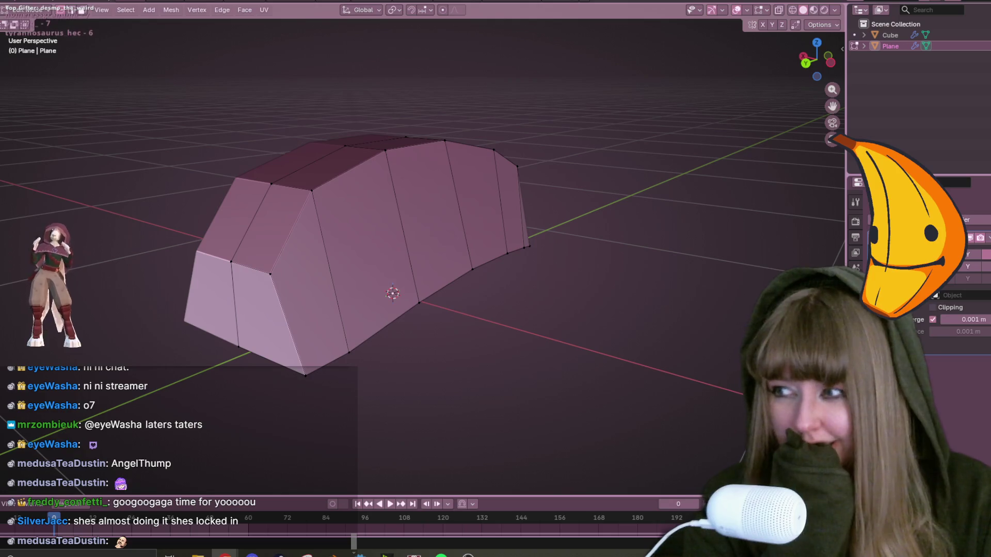
# Slide the bottom vertices to the left, then extrude the front face outward.
pyautogui.moveTo(638, 241)
pyautogui.mouseDown(button='middle')
pyautogui.moveTo(485, 305)
pyautogui.moveTo(398, 267)
pyautogui.moveTo(427, 284)
pyautogui.moveTo(466, 278)
pyautogui.moveTo(504, 231)
pyautogui.mouseUp(button='middle')
pyautogui.moveTo(437, 280)
pyautogui.mouseDown(button='middle')
pyautogui.moveTo(454, 307)
pyautogui.moveTo(512, 316)
pyautogui.moveTo(504, 323)
pyautogui.moveTo(635, 278)
pyautogui.moveTo(602, 299)
pyautogui.moveTo(485, 249)
pyautogui.moveTo(413, 180)
pyautogui.moveTo(321, 155)
pyautogui.moveTo(333, 222)
pyautogui.moveTo(389, 299)
pyautogui.moveTo(411, 211)
pyautogui.mouseUp(button='middle')
pyautogui.hotkey('shift', 'v')
pyautogui.click(471, 310)
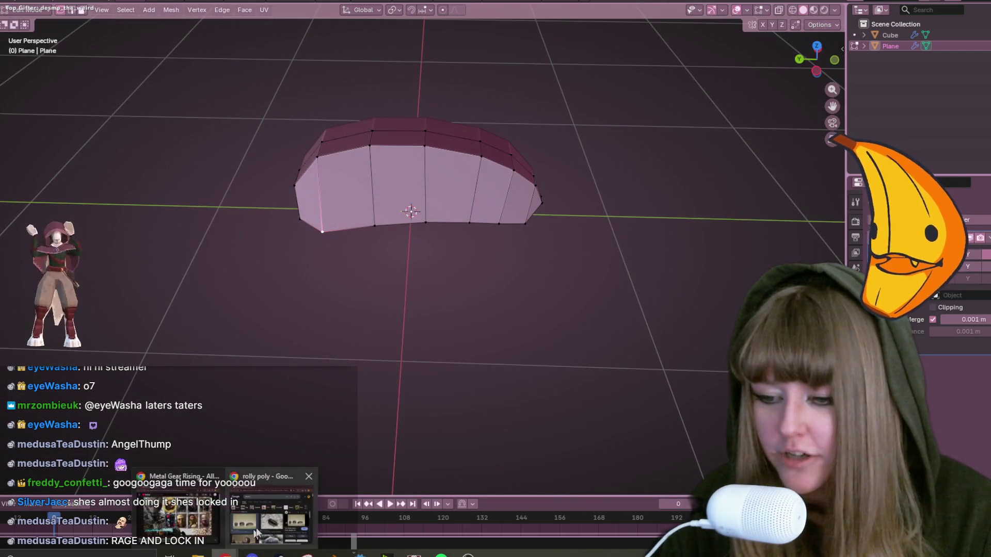
pyautogui.moveTo(358, 290)
pyautogui.mouseDown(button='middle')
pyautogui.moveTo(479, 270)
pyautogui.moveTo(431, 327)
pyautogui.moveTo(485, 237)
pyautogui.moveTo(379, 219)
pyautogui.mouseUp(button='middle')
pyautogui.moveTo(379, 266)
pyautogui.mouseDown(button='middle')
pyautogui.moveTo(380, 242)
pyautogui.moveTo(379, 263)
pyautogui.moveTo(429, 310)
pyautogui.moveTo(379, 219)
pyautogui.mouseUp(button='middle')
pyautogui.hotkey('shift', 'v')
pyautogui.click(379, 264)
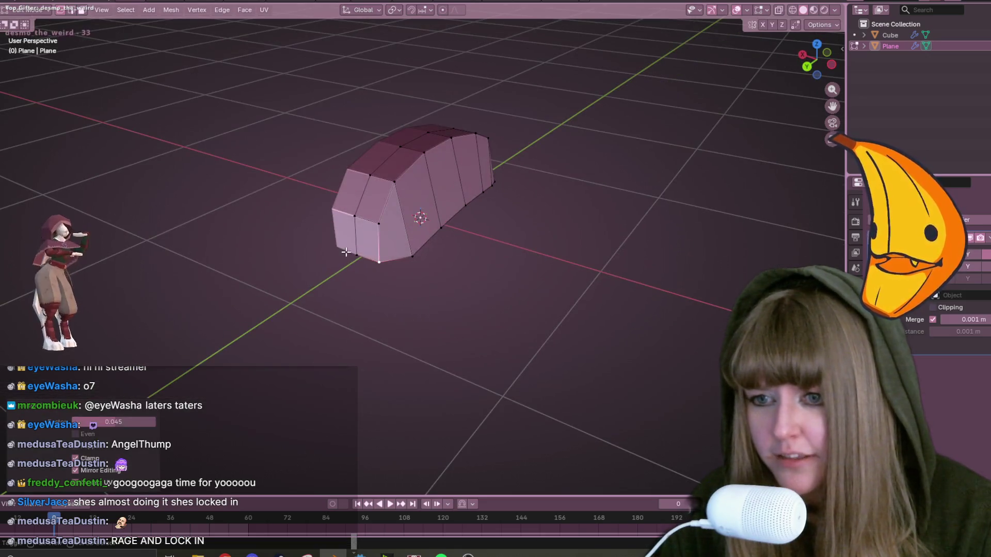
pyautogui.press('e')
pyautogui.click(567, 334)
# Scale the extruded face to 0.680 and enable Clipping on the Mirror modifier.
pyautogui.press('s')
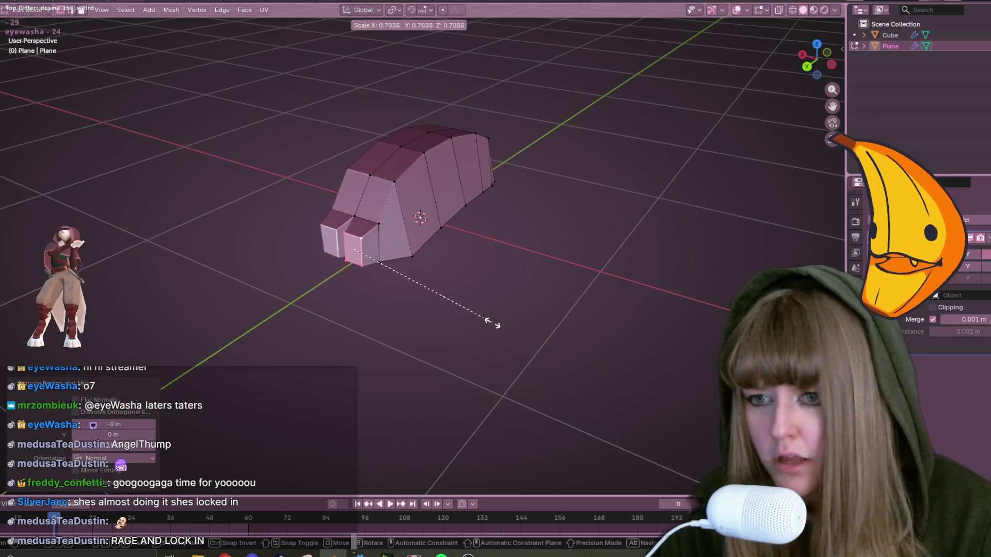
pyautogui.click(496, 325)
pyautogui.click(940, 305)
pyautogui.keyDown('alt'); pyautogui.moveTo(560, 251); pyautogui.dragTo(438, 249, button='middle'); pyautogui.keyUp('alt')
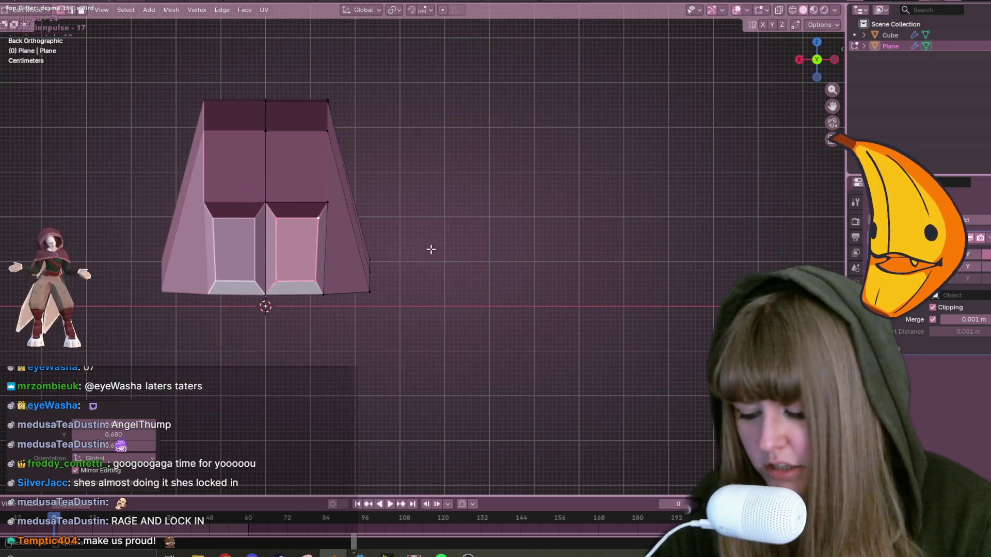
# Move the new front face narrower and lower, then adjust a vertex in left view.
pyautogui.press('g')
pyautogui.click(443, 246)
pyautogui.moveTo(450, 241); pyautogui.dragTo(536, 217, button='middle')
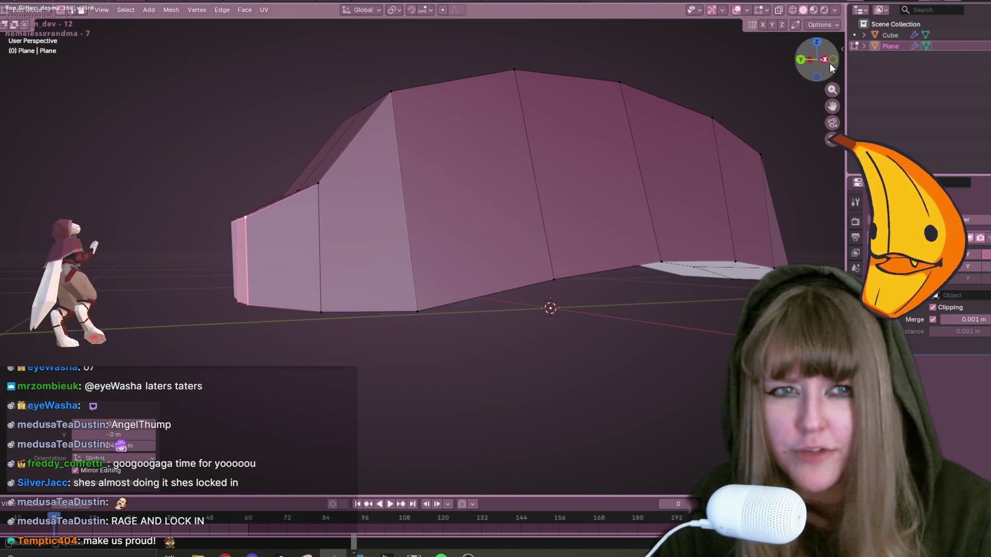
pyautogui.click(830, 63)
pyautogui.press('g')
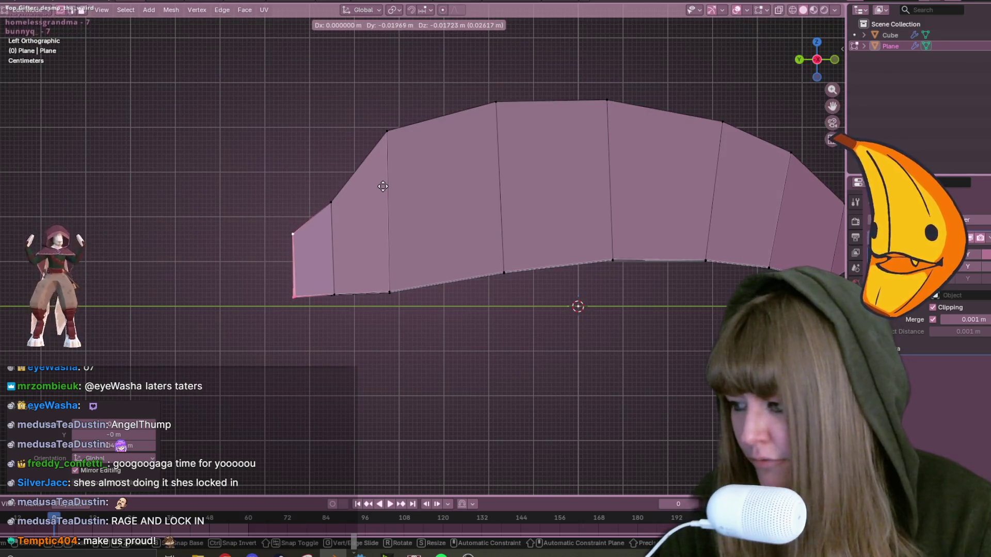
pyautogui.click(391, 187)
# Select the front-end vertex and slide the front edge to taper the head.
pyautogui.moveTo(206, 177)
pyautogui.mouseDown()
pyautogui.moveTo(278, 233)
pyautogui.moveTo(314, 243)
pyautogui.mouseUp()
pyautogui.moveTo(314, 243); pyautogui.dragTo(331, 217, button='middle')
pyautogui.press('g')
pyautogui.press('g')
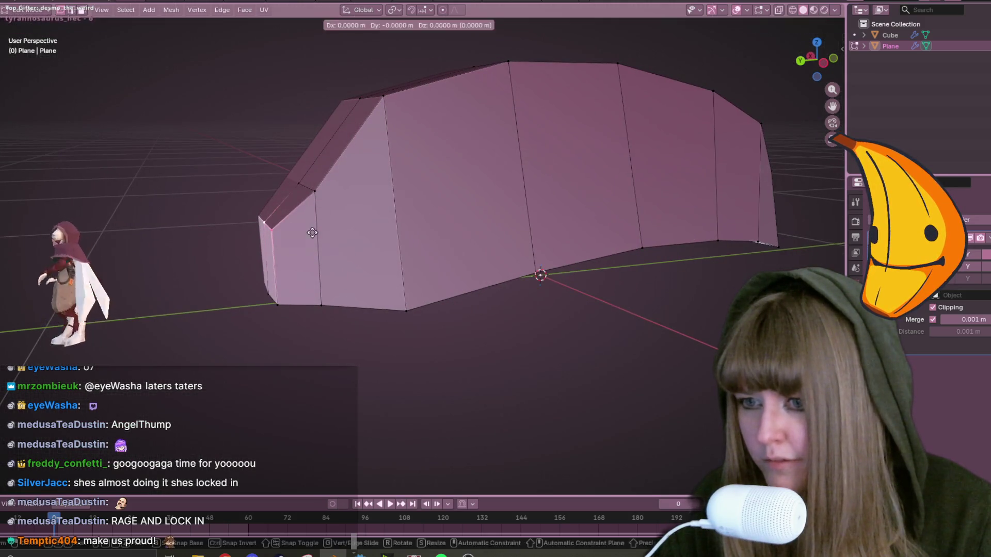
pyautogui.click(330, 214)
pyautogui.scroll(3, 496, 221)
pyautogui.moveTo(495, 221)
pyautogui.mouseDown(button='middle')
pyautogui.moveTo(516, 276)
pyautogui.moveTo(448, 240)
pyautogui.mouseUp(button='middle')
pyautogui.scroll(-3, 448, 240)
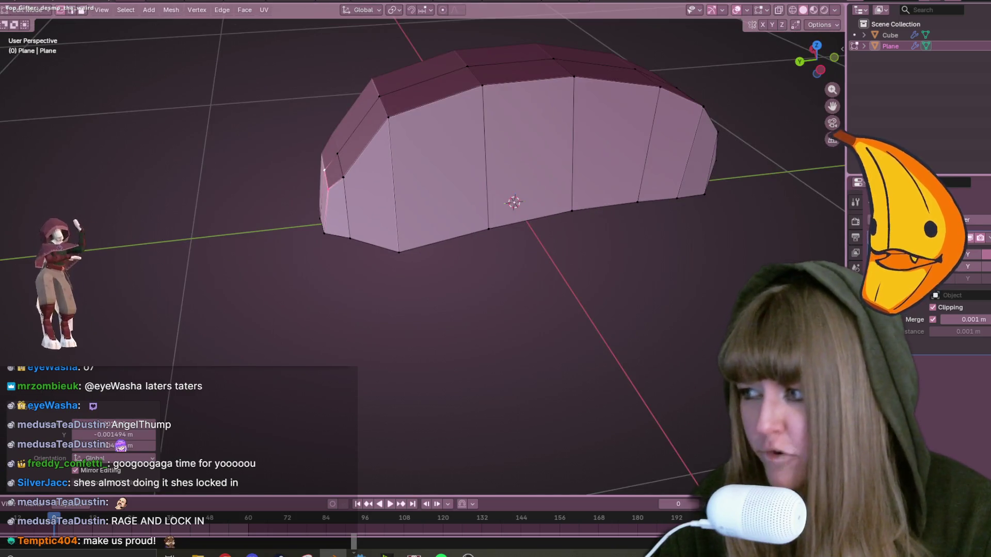
# Slide the front-end edge once more and check the head from below.
pyautogui.click(327, 251)
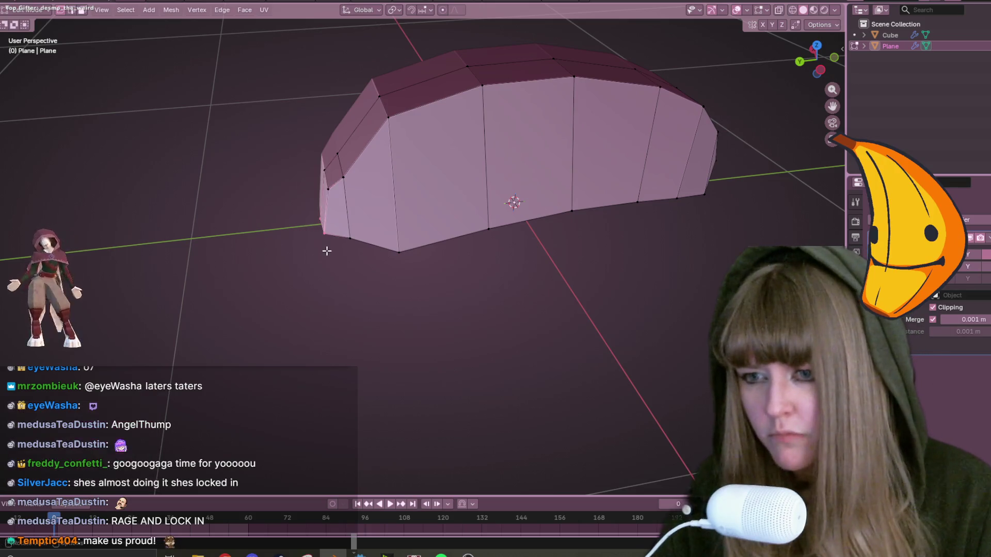
pyautogui.press('g')
pyautogui.press('g')
pyautogui.click(358, 258)
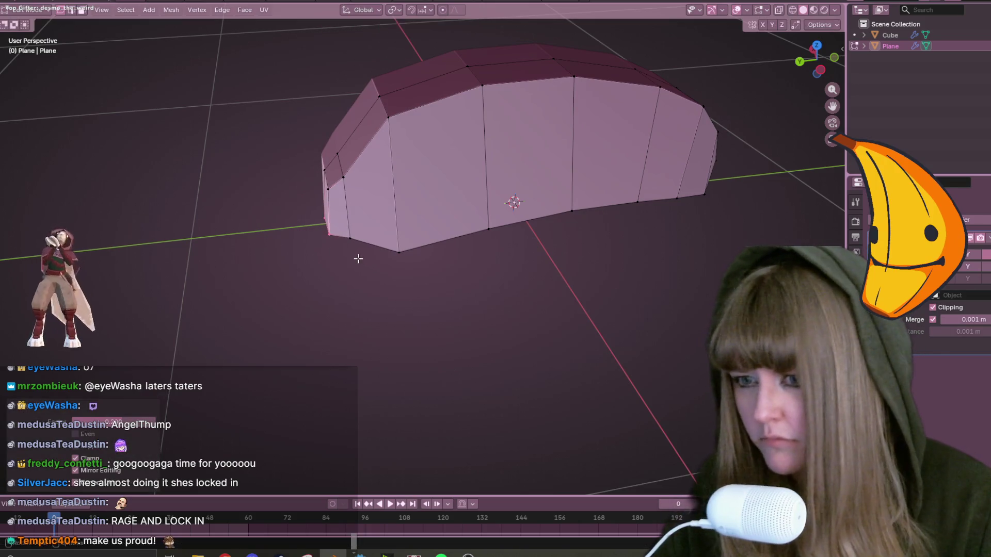
pyautogui.scroll(-3, 368, 328)
pyautogui.moveTo(368, 328)
pyautogui.mouseDown(button='middle')
pyautogui.moveTo(433, 348)
pyautogui.moveTo(445, 231)
pyautogui.moveTo(409, 261)
pyautogui.mouseUp(button='middle')
pyautogui.scroll(3, 444, 230)
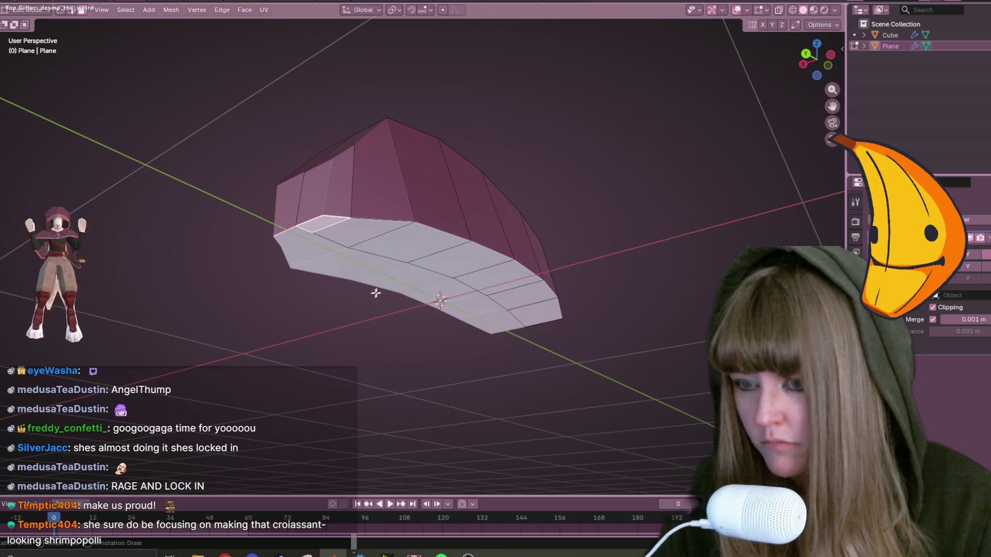
# Reposition the selected head-end face, checking it from directly below.
pyautogui.press('g')
pyautogui.click(454, 223)
pyautogui.moveTo(453, 223); pyautogui.dragTo(487, 243, button='middle')
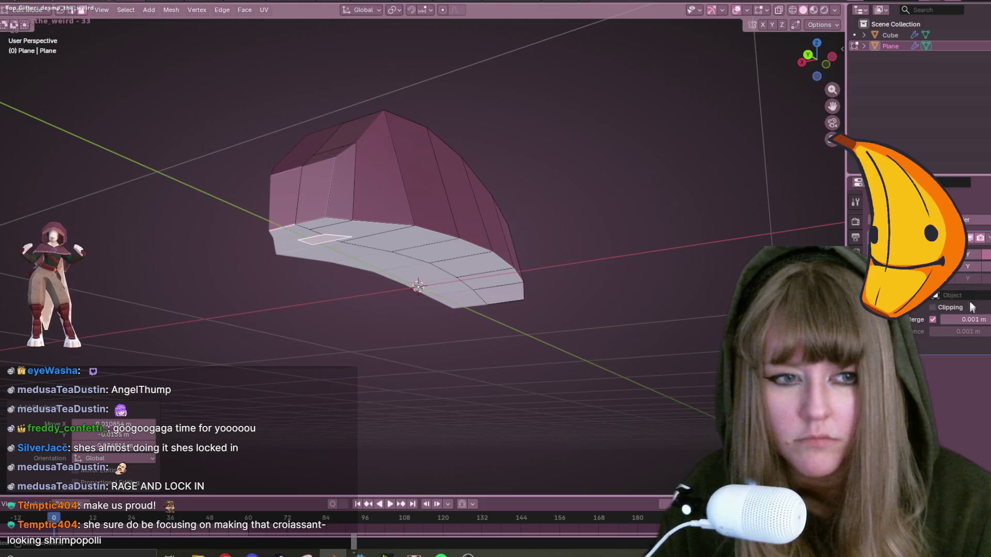
pyautogui.press('ctrl+KP_7')
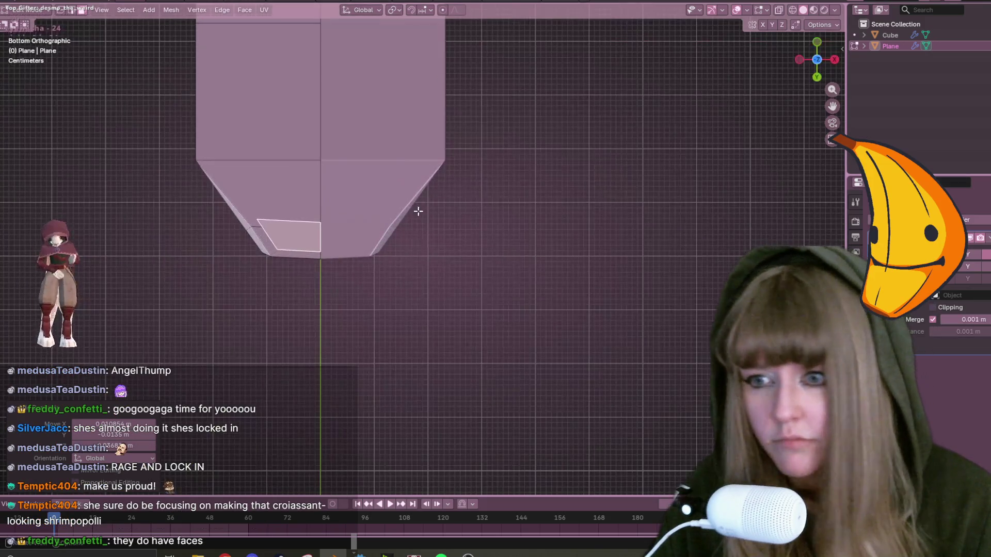
pyautogui.press('g')
pyautogui.click(366, 209)
pyautogui.press('Tab')
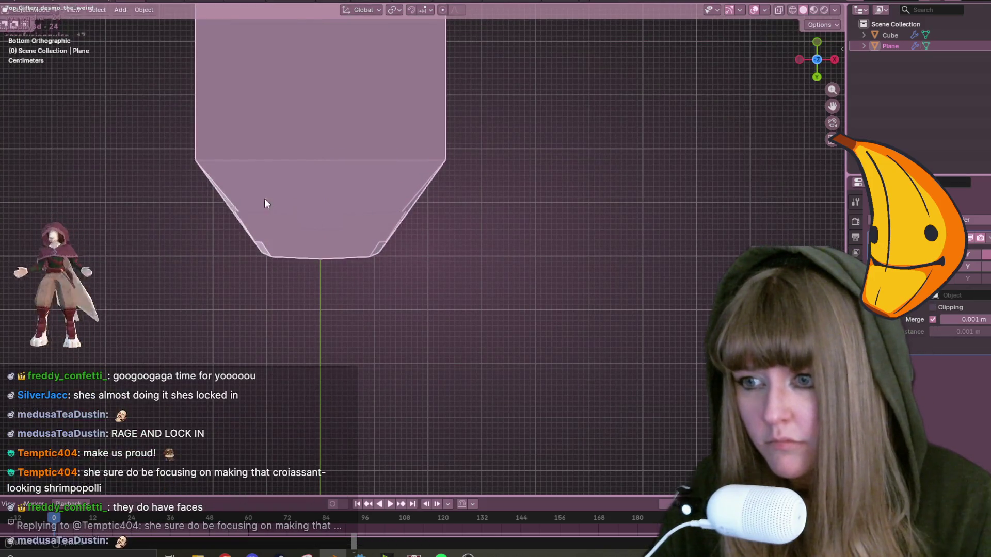
pyautogui.press('Tab')
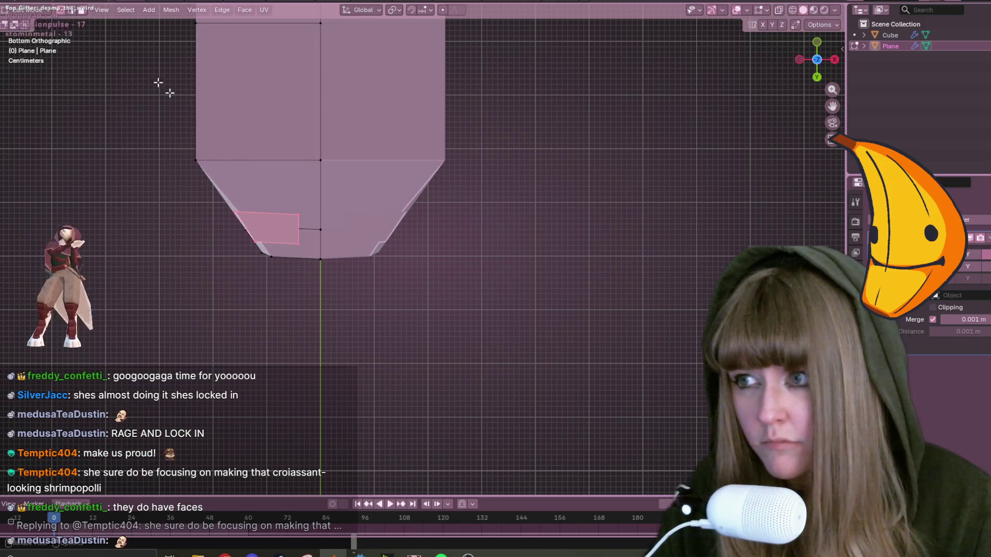
# Adjust a vertex of the head end face, moving it and sliding it along its edge.
pyautogui.moveTo(256, 223); pyautogui.dragTo(262, 217)
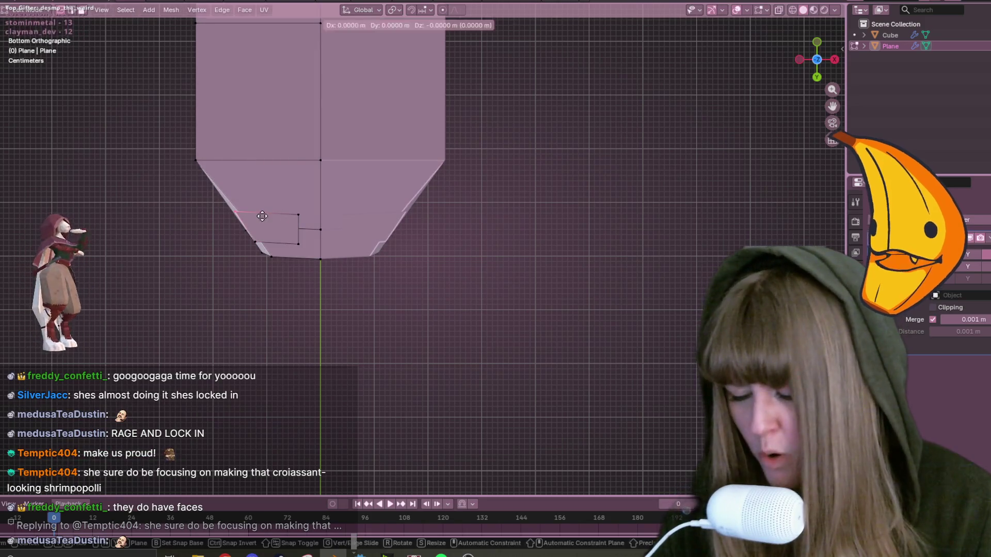
pyautogui.press('g')
pyautogui.click(273, 232)
pyautogui.press('g')
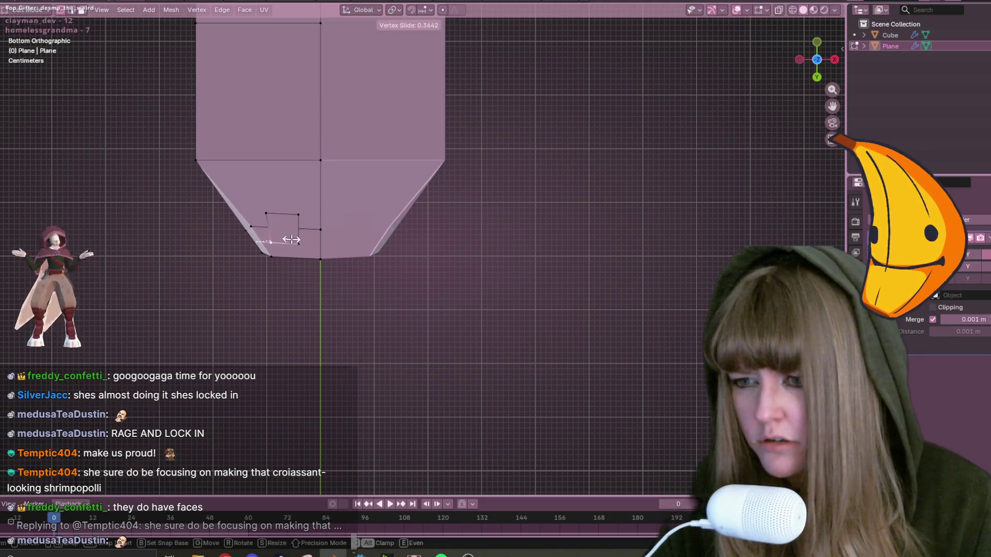
pyautogui.click(273, 226)
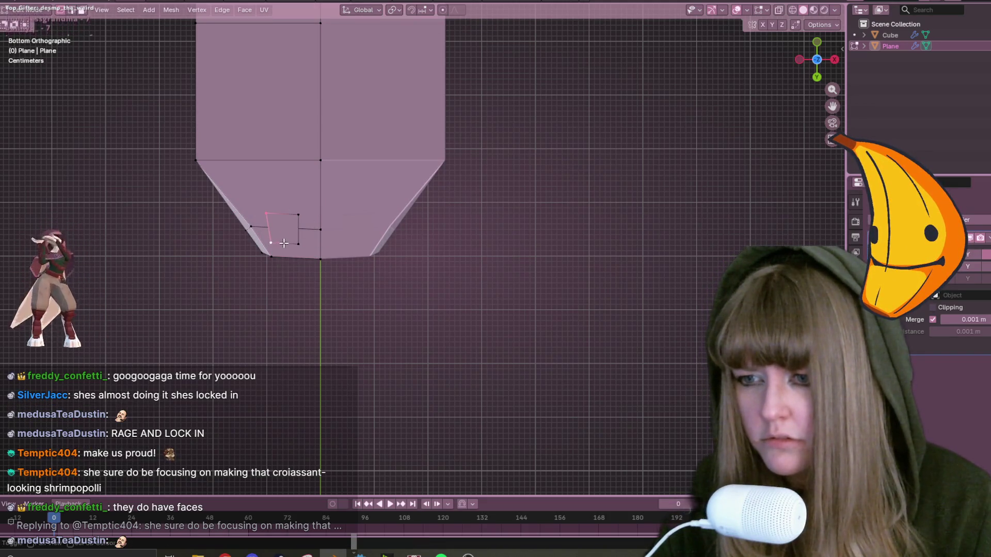
# Extrude the small head face forward, offset it sideways and tilt it with its mirror.
pyautogui.press('g')
pyautogui.click(327, 258)
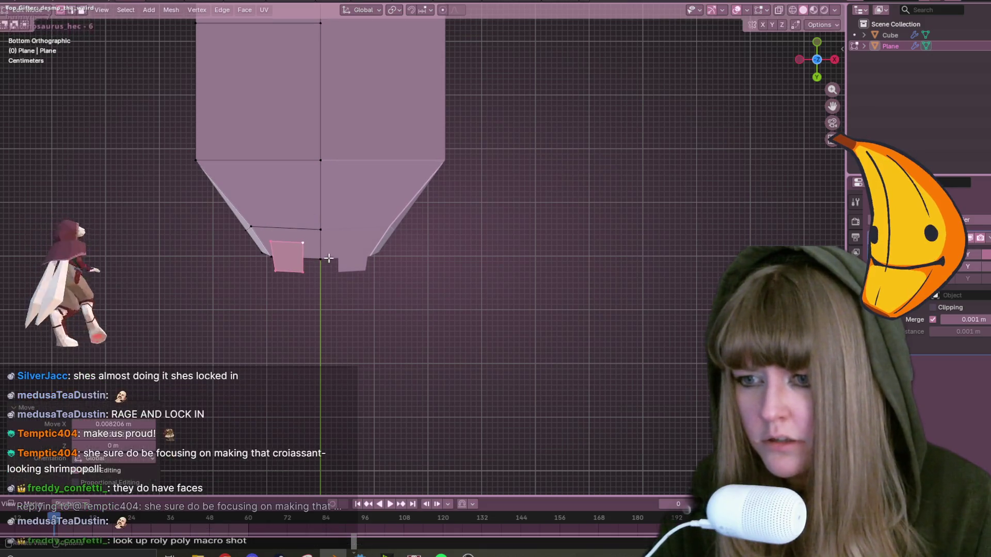
pyautogui.press('g')
pyautogui.click(325, 246)
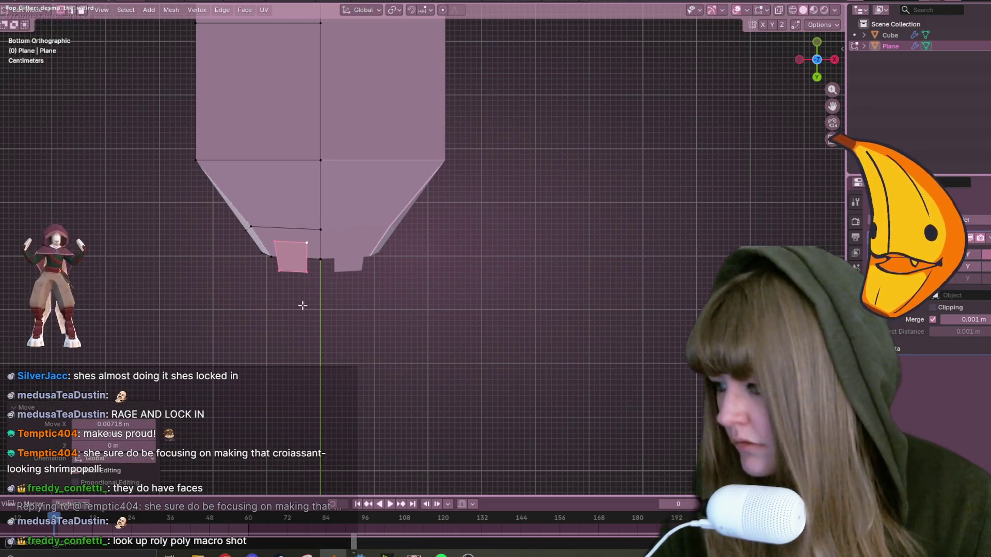
pyautogui.press('r')
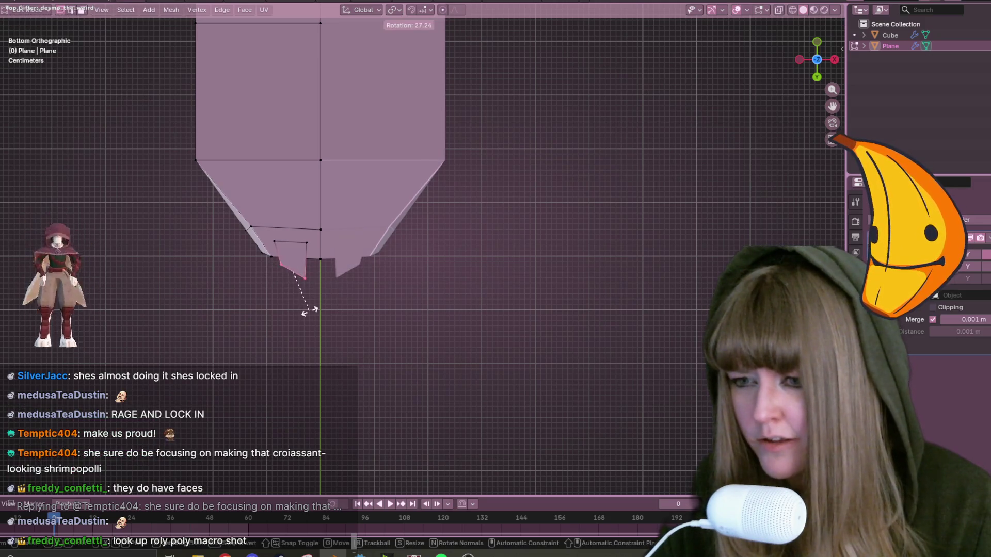
pyautogui.click(314, 311)
pyautogui.press('r')
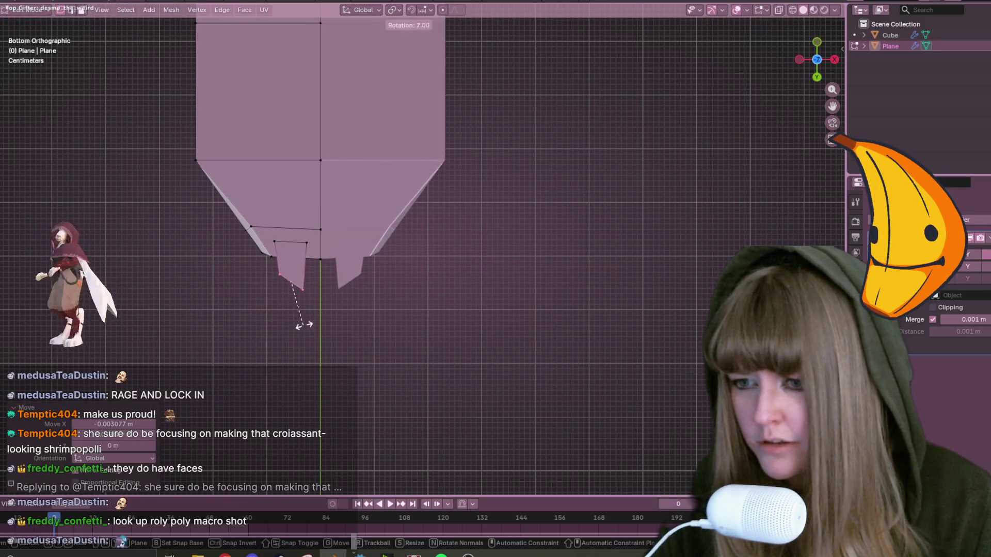
pyautogui.click(305, 325)
# Extrude the next antenna section and slide its bottom-edge vertex along the antenna.
pyautogui.press('g')
pyautogui.click(278, 342)
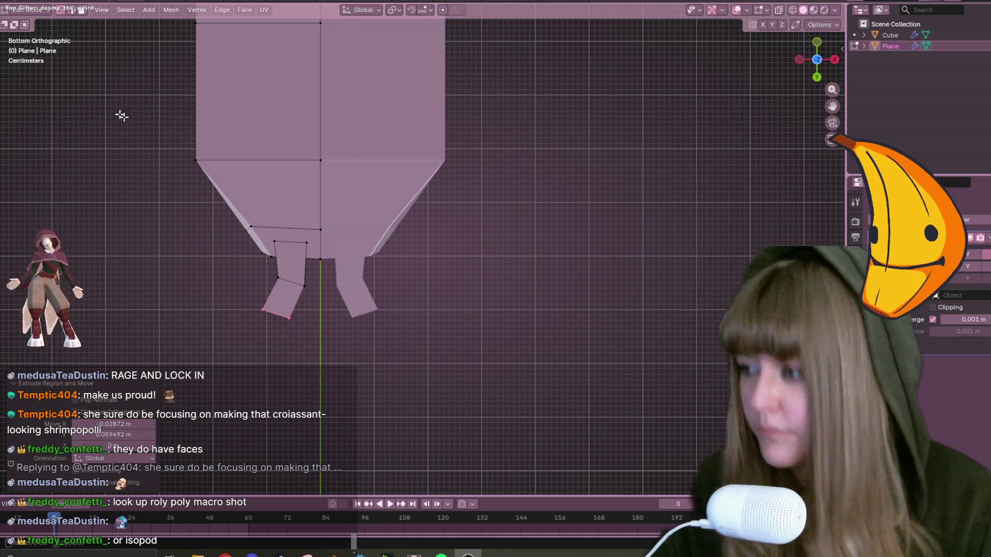
pyautogui.keyDown('shift'); pyautogui.moveTo(194, 326); pyautogui.dragTo(178, 277, button='middle'); pyautogui.keyUp('shift')
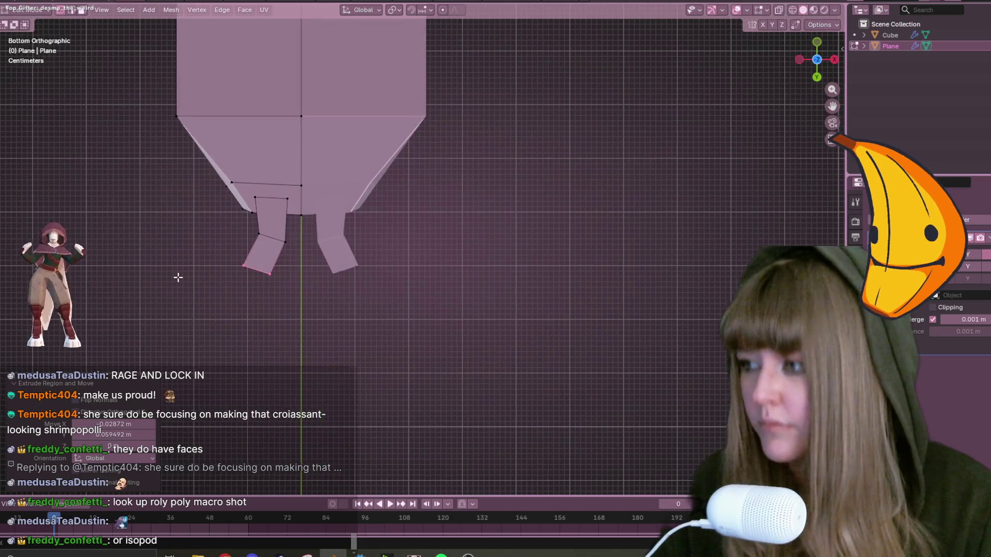
pyautogui.click(268, 273)
pyautogui.press('g')
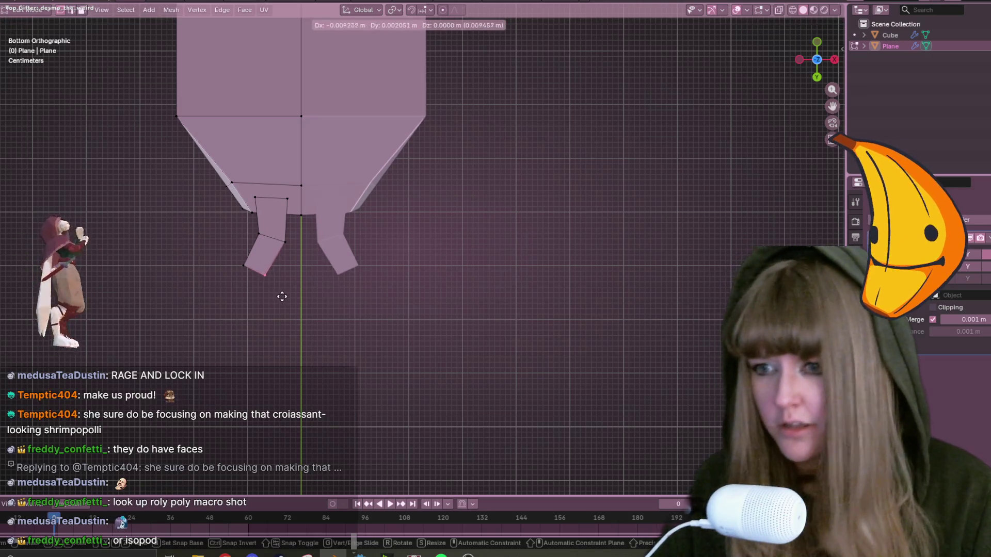
pyautogui.click(280, 295)
pyautogui.hotkey('shift', 'v')
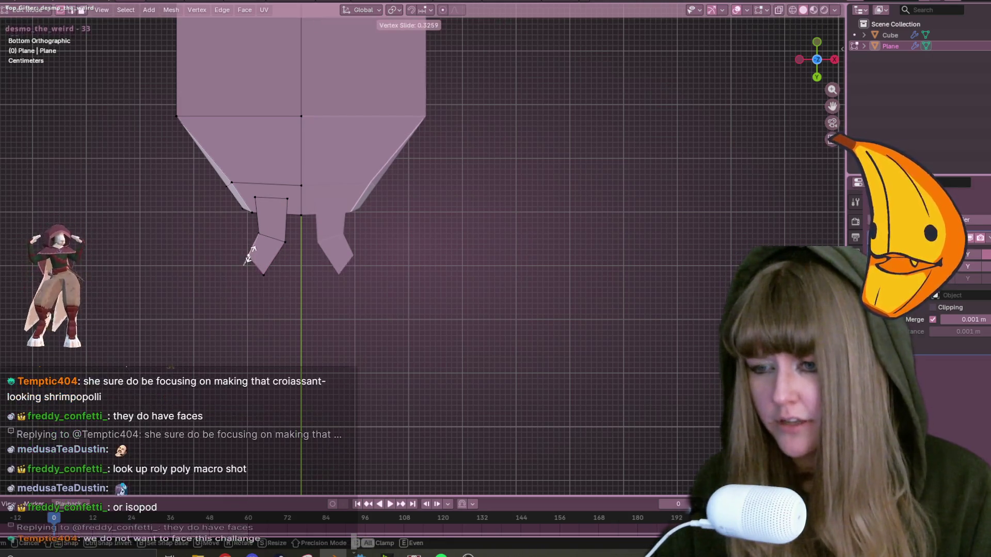
pyautogui.click(253, 257)
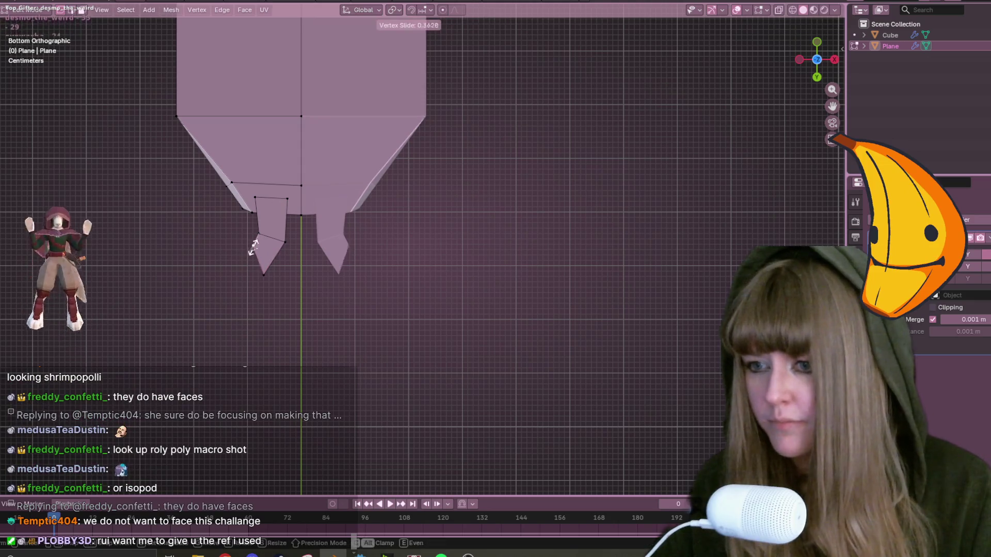
# Raise the antenna's tip vertex and shift its inner vertex to the right.
pyautogui.click(275, 274)
pyautogui.press('g')
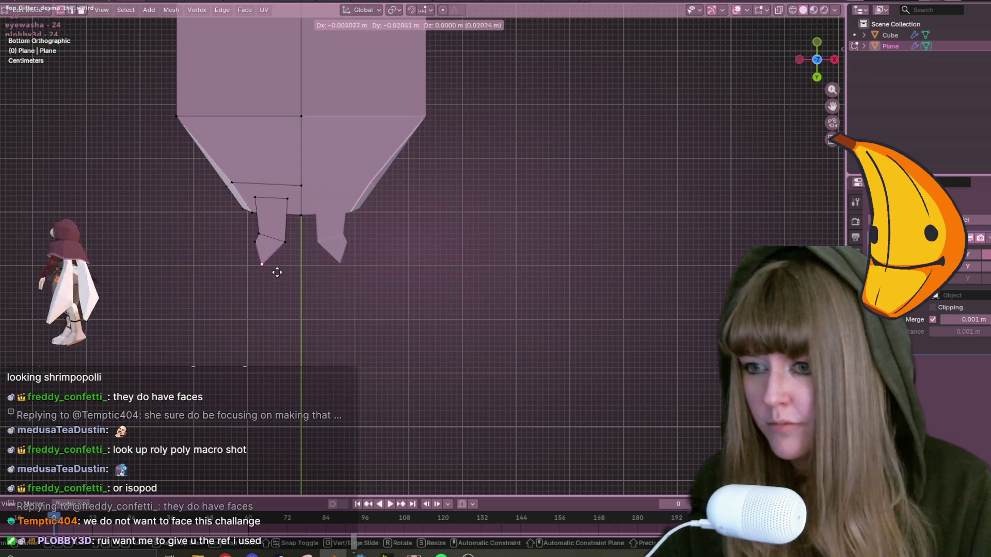
pyautogui.click(274, 270)
pyautogui.click(286, 242)
pyautogui.press('g')
pyautogui.click(294, 236)
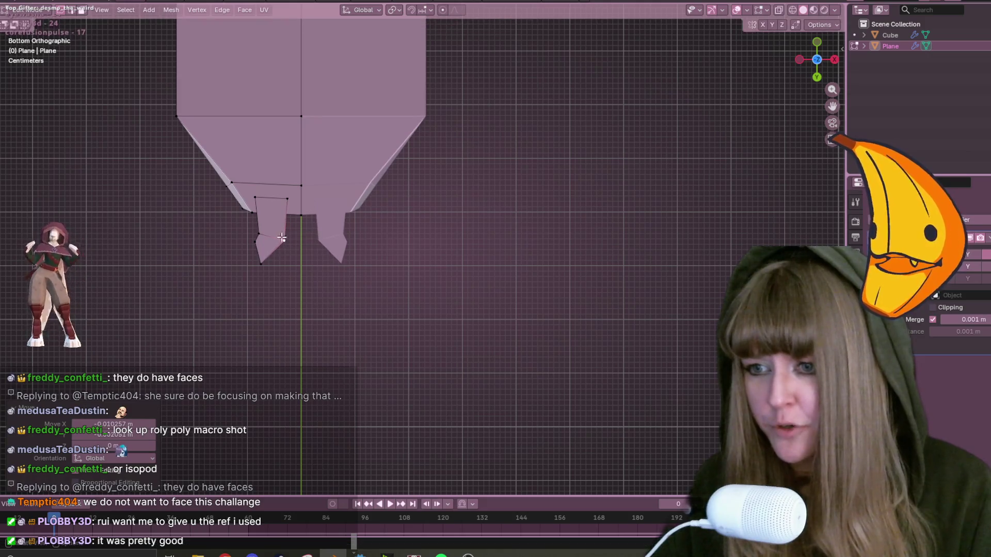
pyautogui.press('g')
# Extrude a bent outer section sideways from the antenna's bottom edge, angling, narrowing and positioning its end.
pyautogui.click(252, 238)
pyautogui.click(259, 250)
pyautogui.press('e')
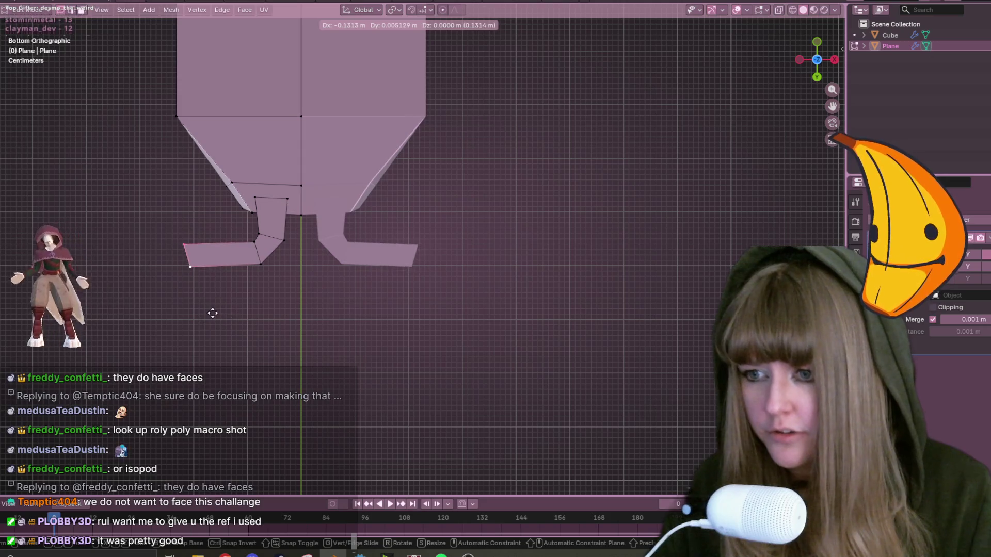
pyautogui.click(191, 315)
pyautogui.press('r')
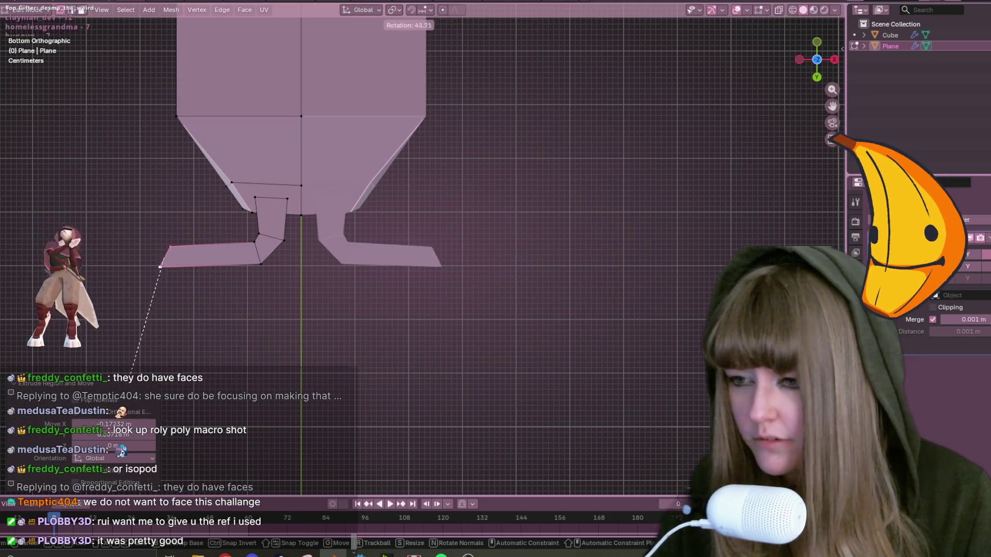
pyautogui.click(132, 368)
pyautogui.press('s')
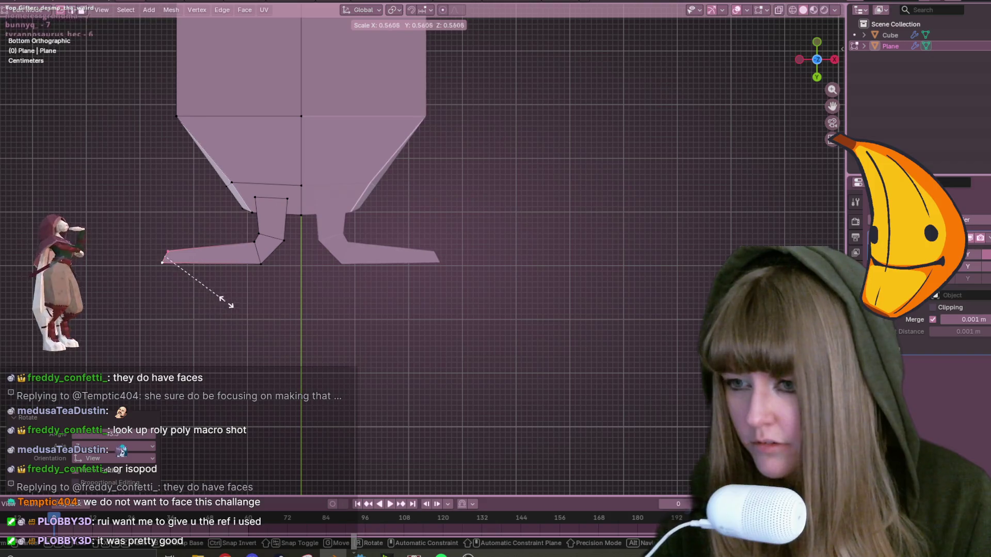
pyautogui.click(233, 301)
pyautogui.press('g')
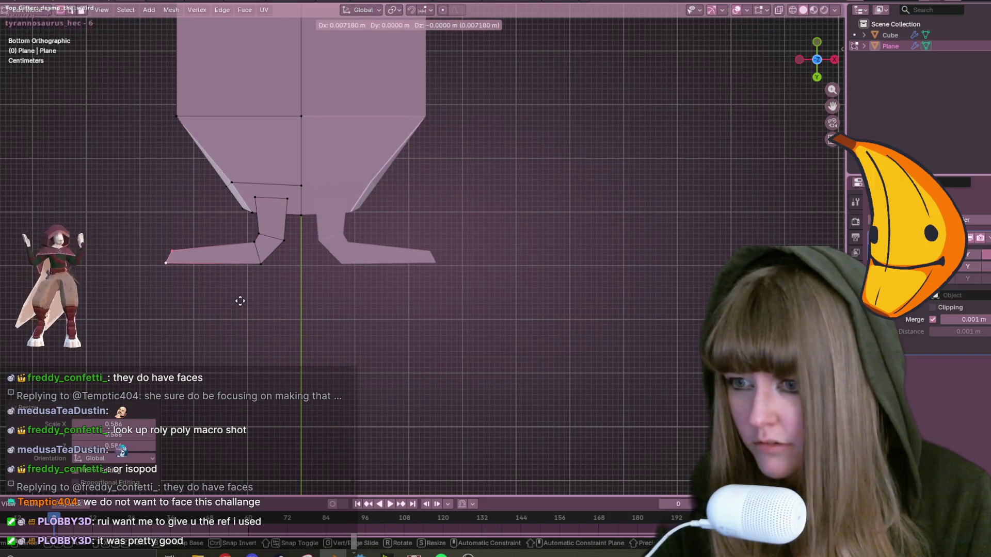
pyautogui.click(212, 294)
pyautogui.press('r')
pyautogui.click(205, 282)
pyautogui.moveTo(205, 283)
pyautogui.mouseDown(button='middle')
pyautogui.moveTo(420, 429)
pyautogui.moveTo(441, 189)
pyautogui.moveTo(401, 221)
pyautogui.moveTo(514, 201)
pyautogui.mouseUp(button='middle')
# In top orthographic view, move the left antenna vertices and nudge the tip down-right.
pyautogui.press('KP_5')
pyautogui.press('KP_7')
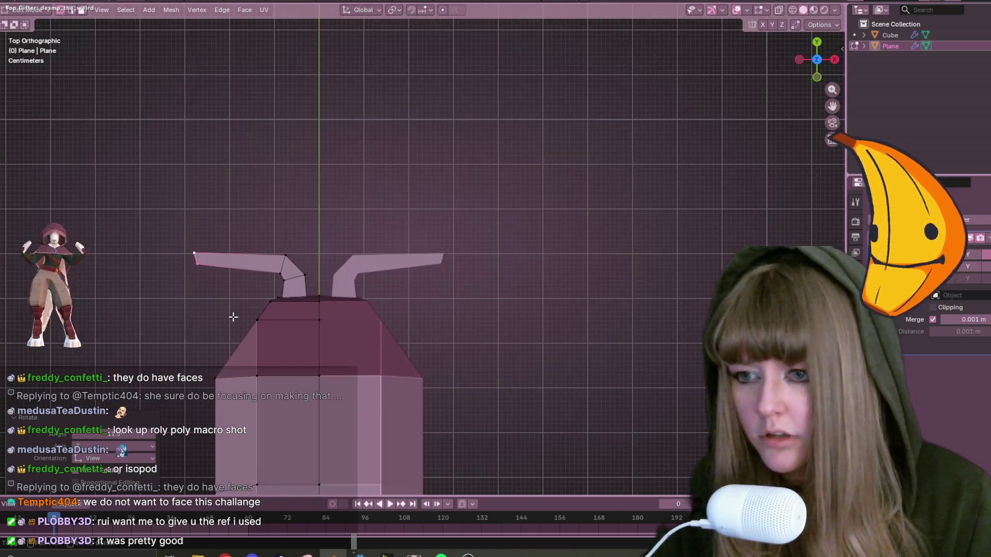
pyautogui.scroll(2, 242, 274)
pyautogui.press('g')
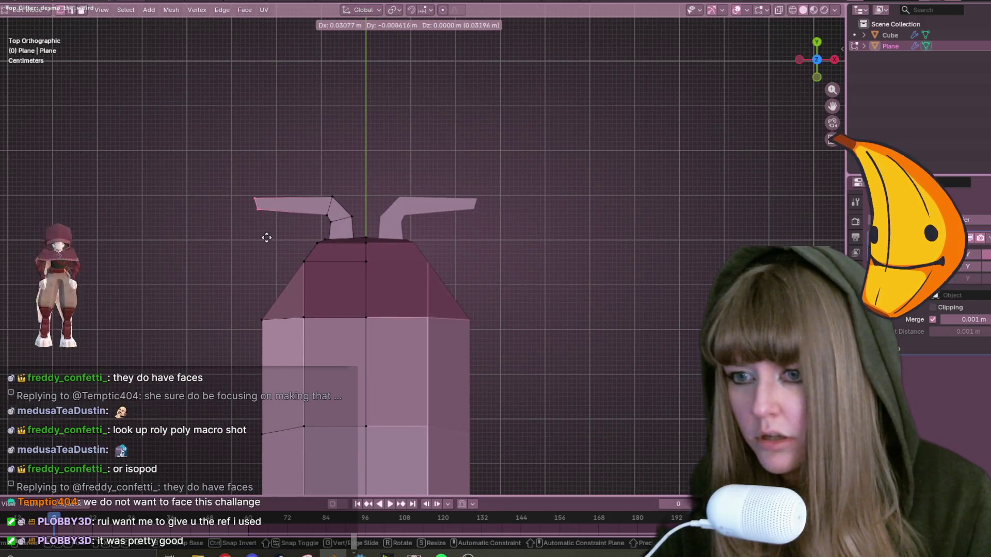
pyautogui.click(266, 235)
pyautogui.press('g')
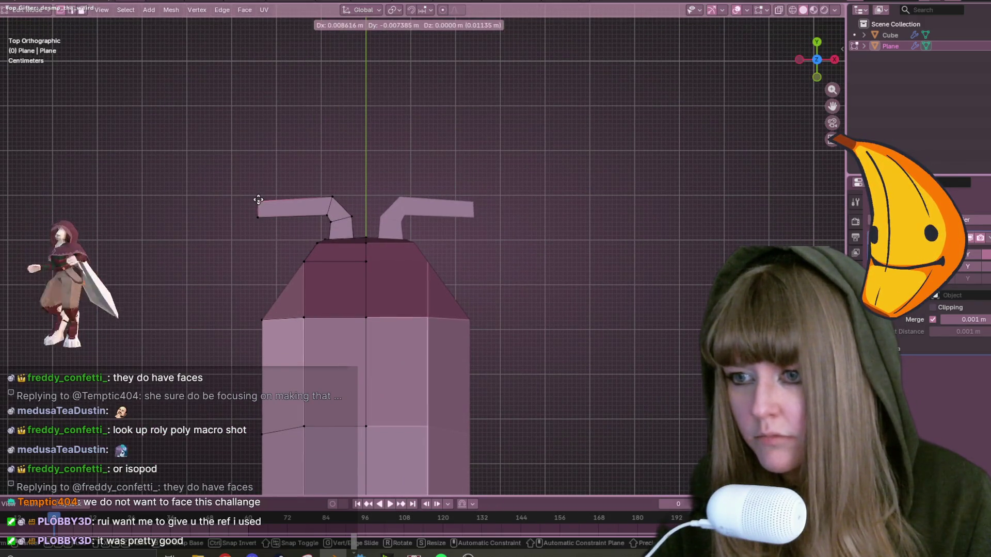
pyautogui.click(256, 199)
# Reposition the antenna's bent corner vertex and rotate the tip vertex.
pyautogui.click(332, 197)
pyautogui.press('g')
pyautogui.press('g')
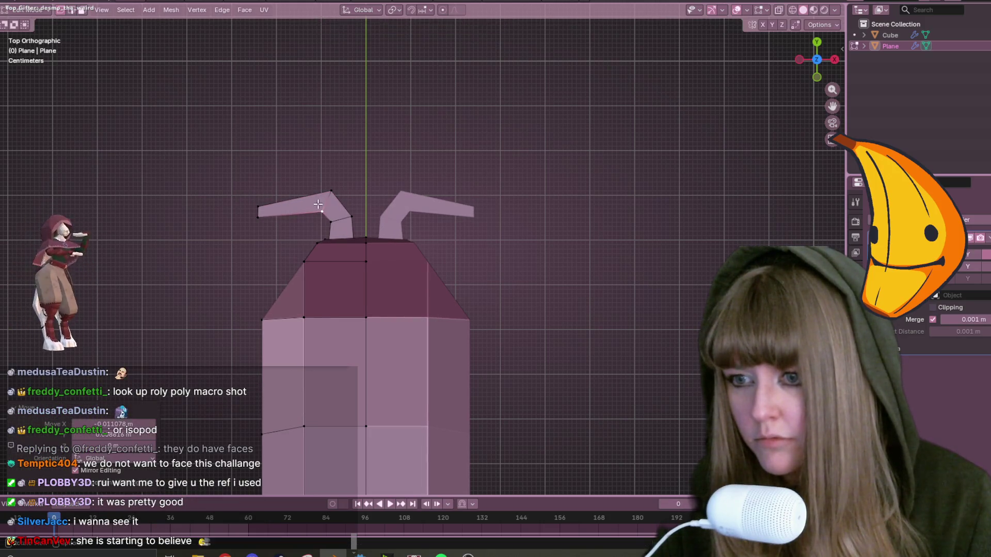
pyautogui.click(268, 218)
pyautogui.click(258, 207)
pyautogui.press('r')
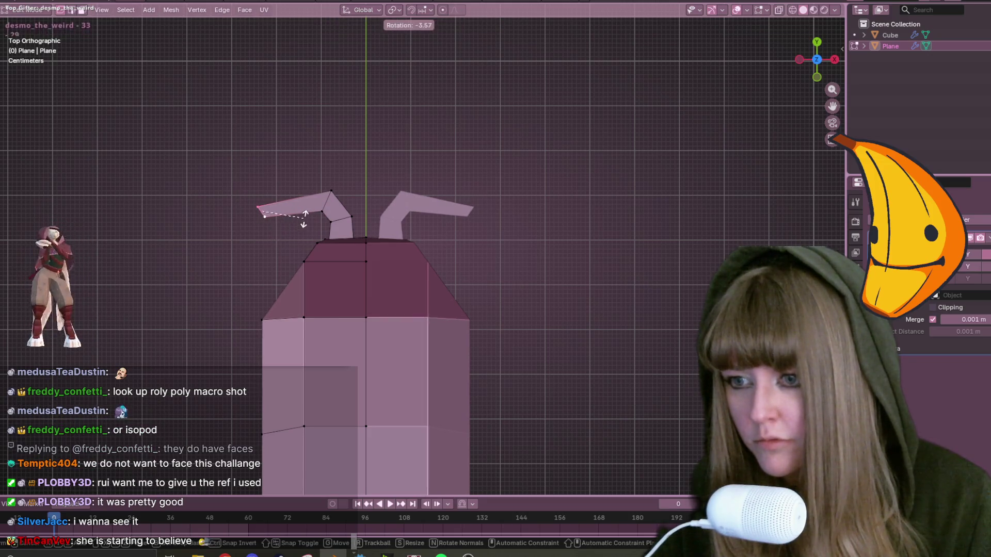
pyautogui.click(304, 219)
# Extrude a new tip segment and shrink it down to a point.
pyautogui.press('e')
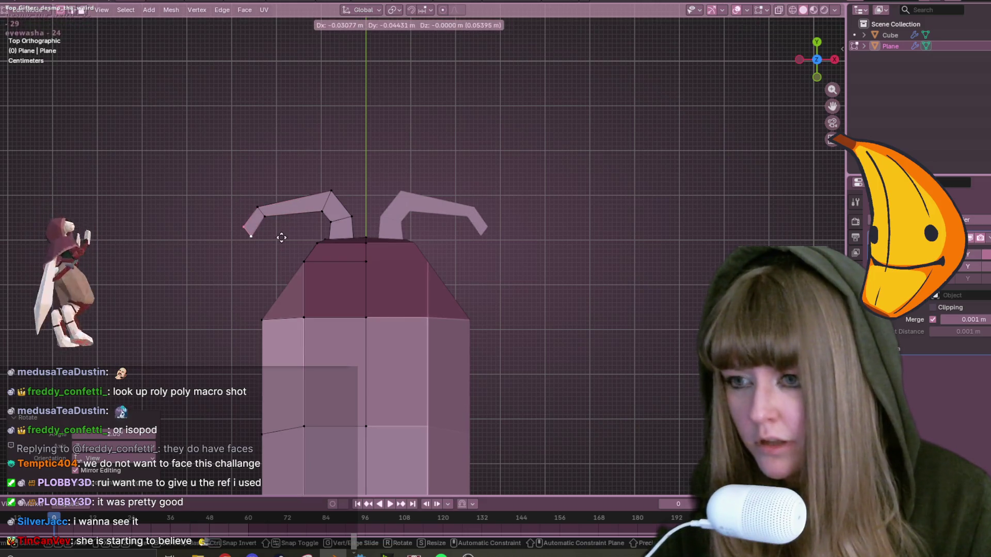
pyautogui.click(279, 238)
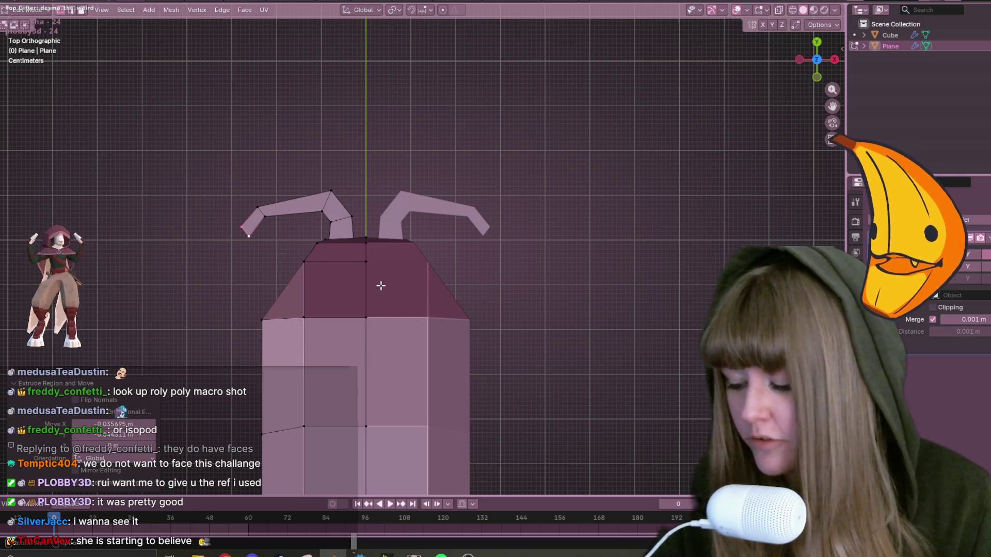
pyautogui.press('s')
pyautogui.click(253, 243)
pyautogui.press('s')
pyautogui.click(217, 228)
# Merge overlapping vertices by distance, removing one duplicate, then show the mesh solid again.
pyautogui.scroll(4, 206, 219)
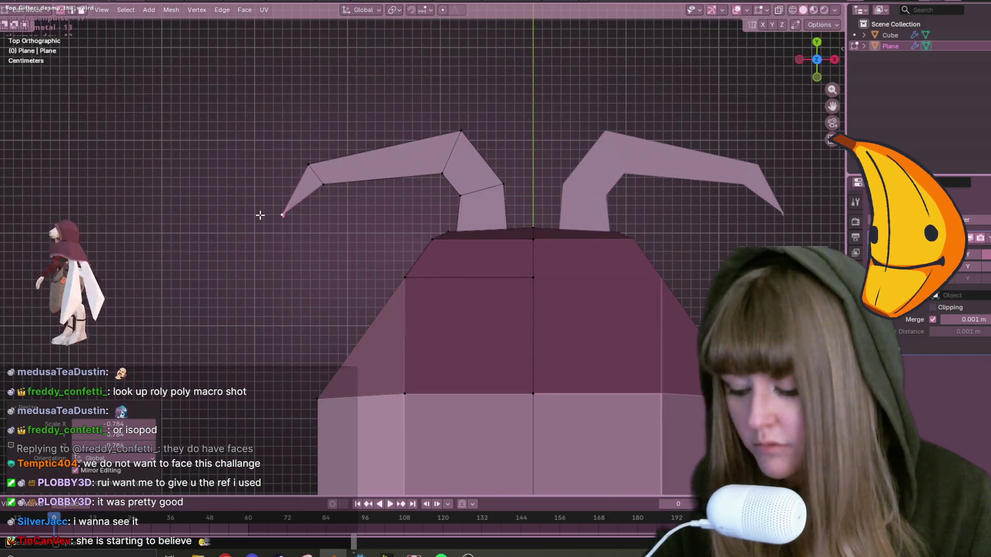
pyautogui.press('m')
pyautogui.click(266, 216)
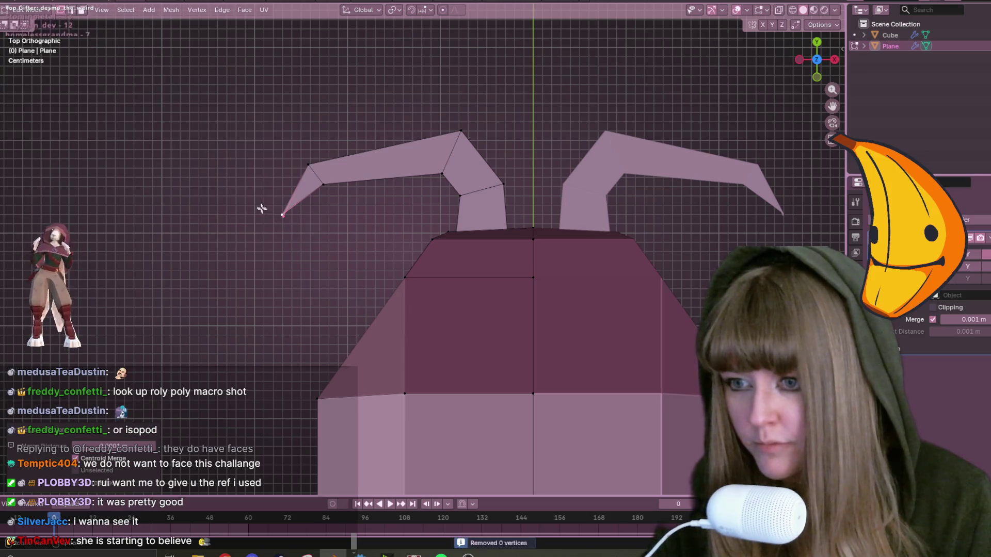
pyautogui.scroll(3, 288, 232)
pyautogui.scroll(1, 288, 232)
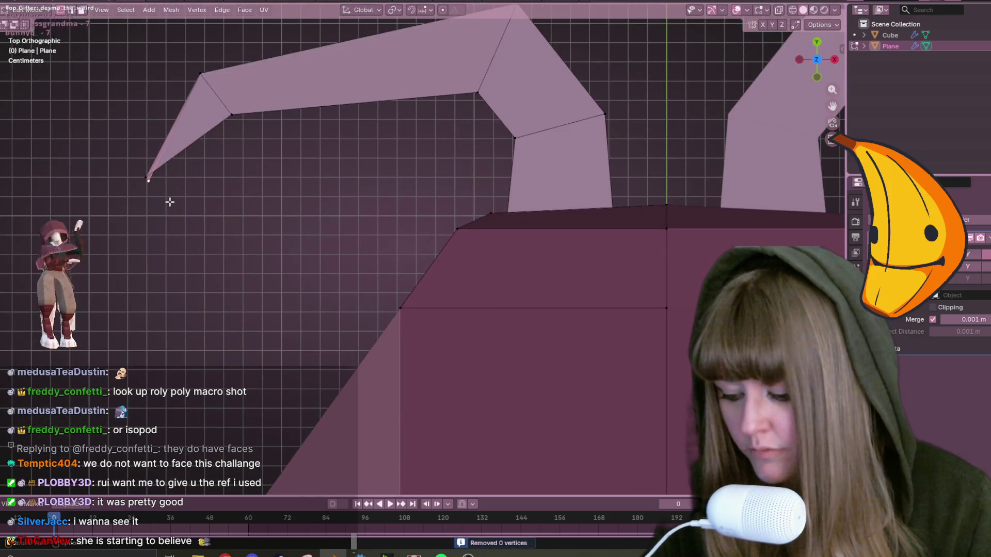
pyautogui.click(184, 222)
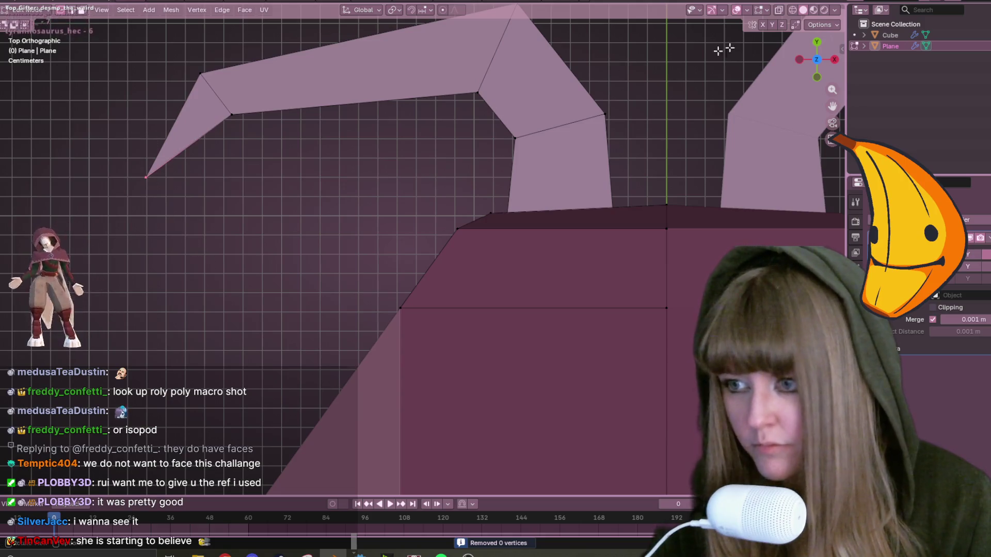
pyautogui.click(780, 11)
pyautogui.press('m')
pyautogui.click(211, 255)
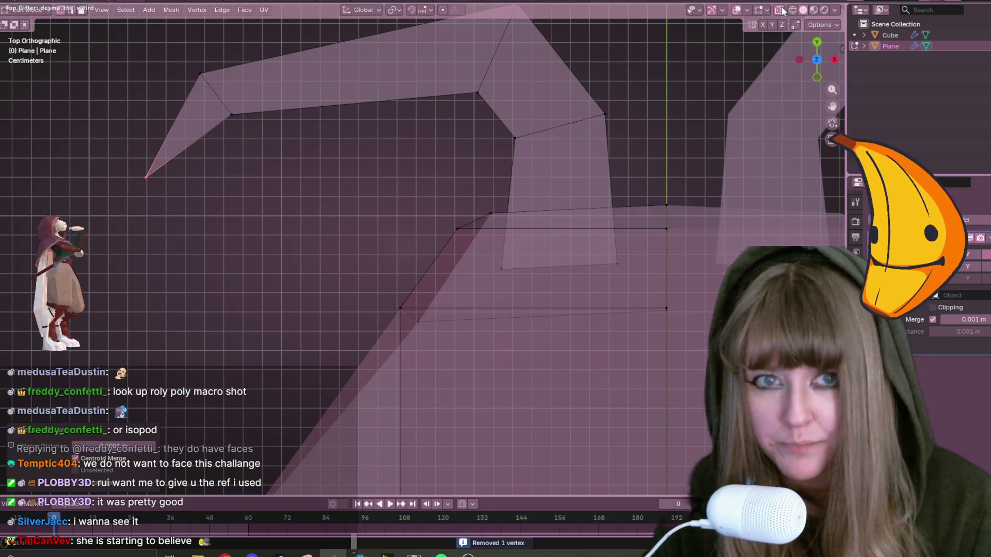
pyautogui.click(780, 10)
pyautogui.scroll(-6, 458, 211)
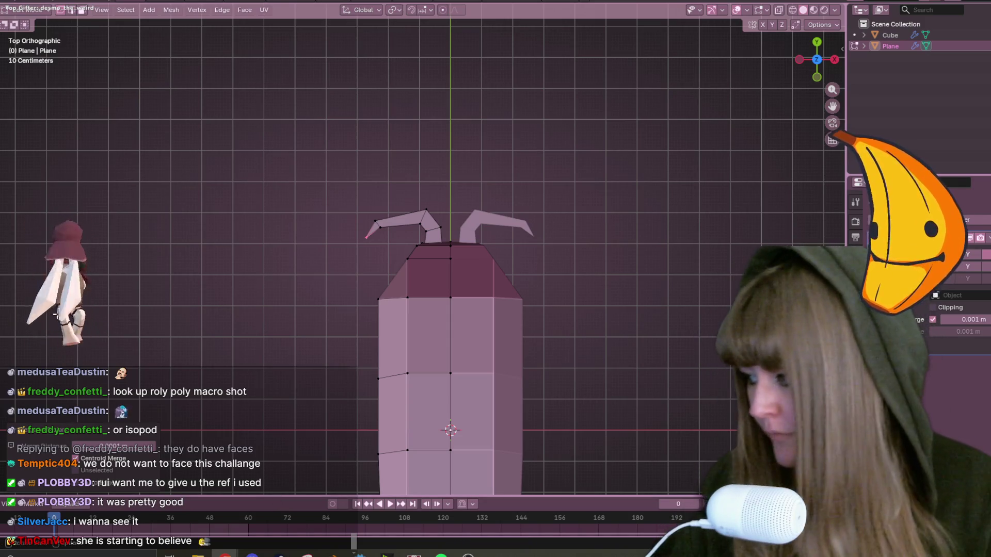
pyautogui.moveTo(402, 326)
pyautogui.mouseDown(button='middle')
pyautogui.moveTo(504, 294)
pyautogui.moveTo(520, 183)
pyautogui.moveTo(551, 305)
pyautogui.moveTo(467, 244)
pyautogui.moveTo(812, 35)
pyautogui.mouseUp(button='middle')
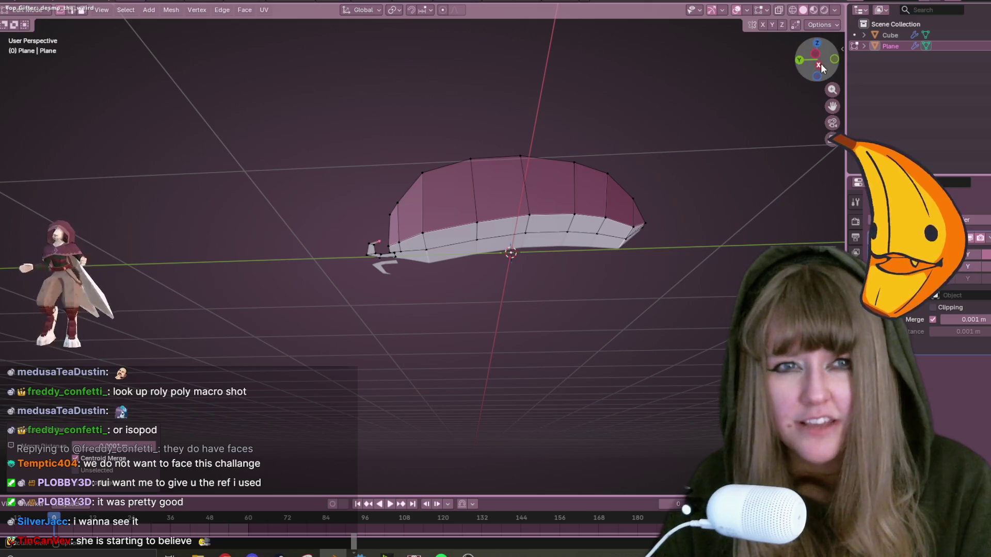
# Select the antenna faces at the head end and scale them up slightly.
pyautogui.click(815, 55)
pyautogui.moveTo(623, 118); pyautogui.dragTo(373, 261, button='middle')
pyautogui.moveTo(355, 226); pyautogui.dragTo(399, 318)
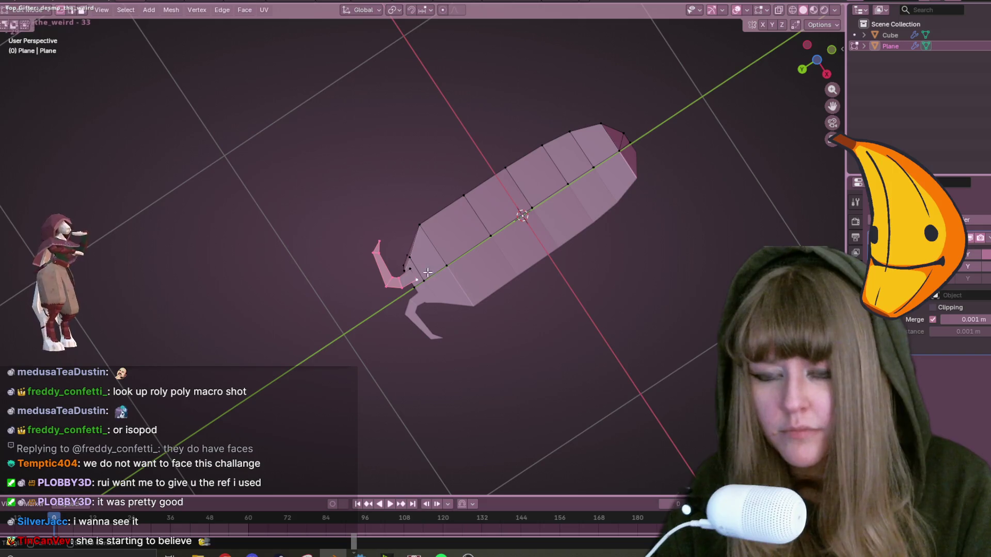
pyautogui.moveTo(409, 269)
pyautogui.mouseDown(button='middle')
pyautogui.moveTo(491, 327)
pyautogui.moveTo(594, 361)
pyautogui.mouseUp(button='middle')
pyautogui.press('s')
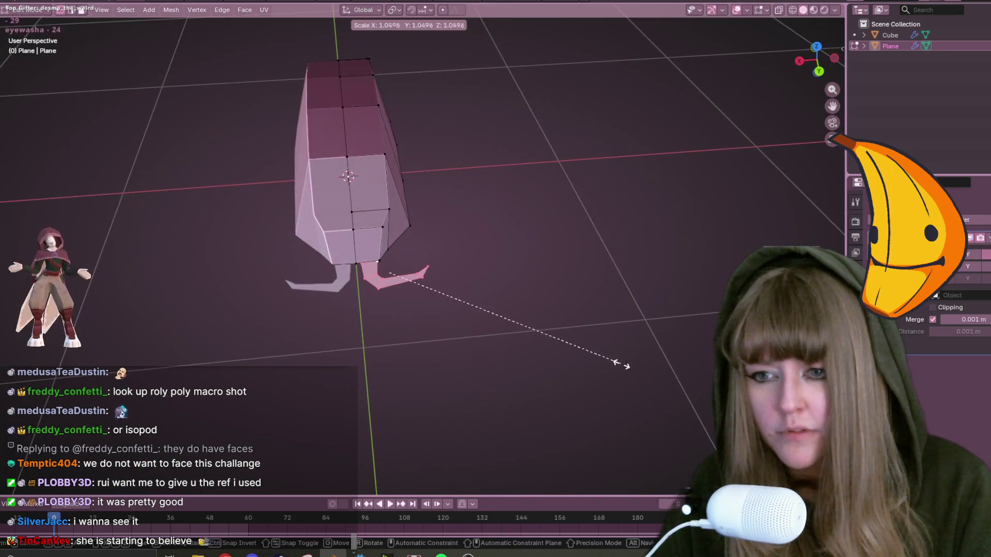
pyautogui.click(682, 355)
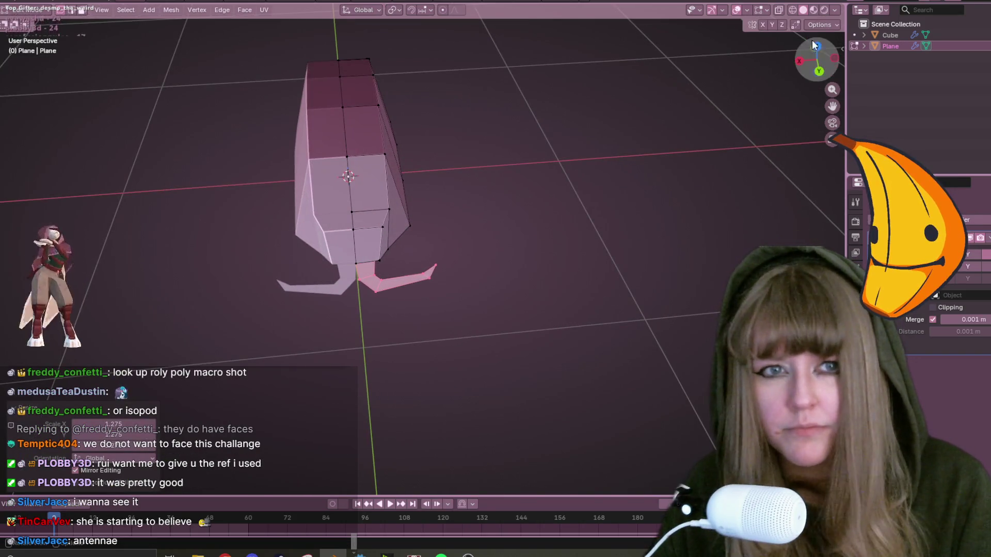
# In top view, move the antennae farther outward and lower, then fine-tune their position.
pyautogui.moveTo(814, 47); pyautogui.dragTo(822, 51)
pyautogui.click(820, 47)
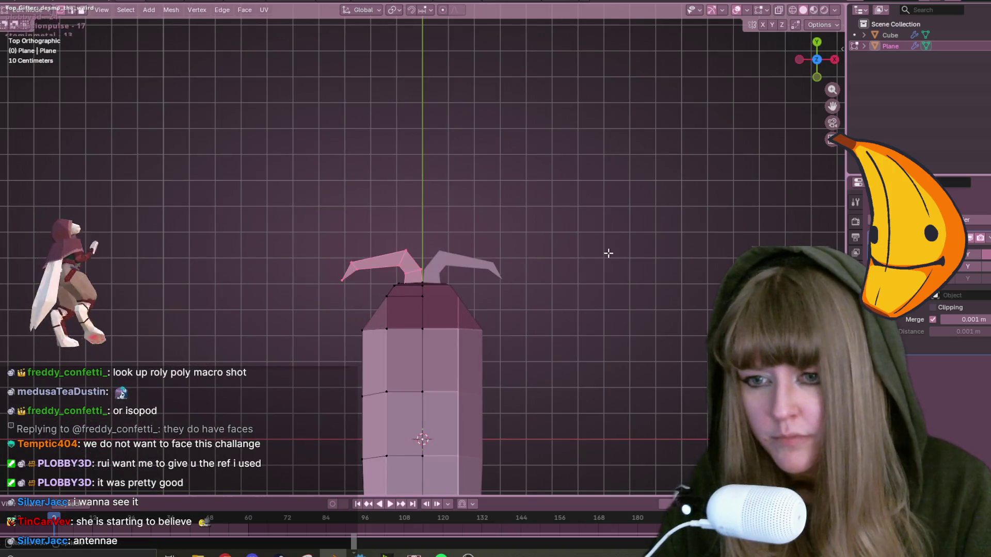
pyautogui.press('g')
pyautogui.click(453, 236)
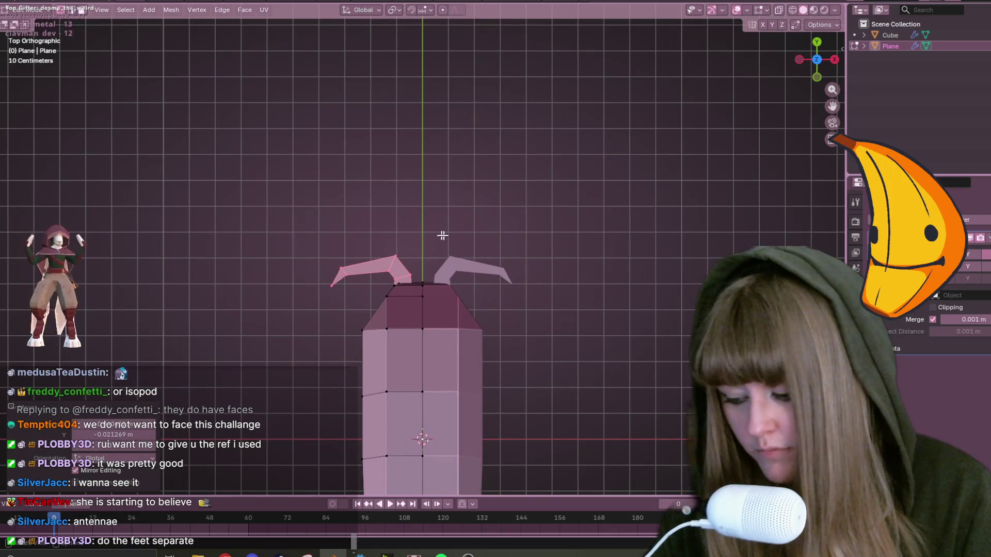
pyautogui.press('g')
pyautogui.click(491, 217)
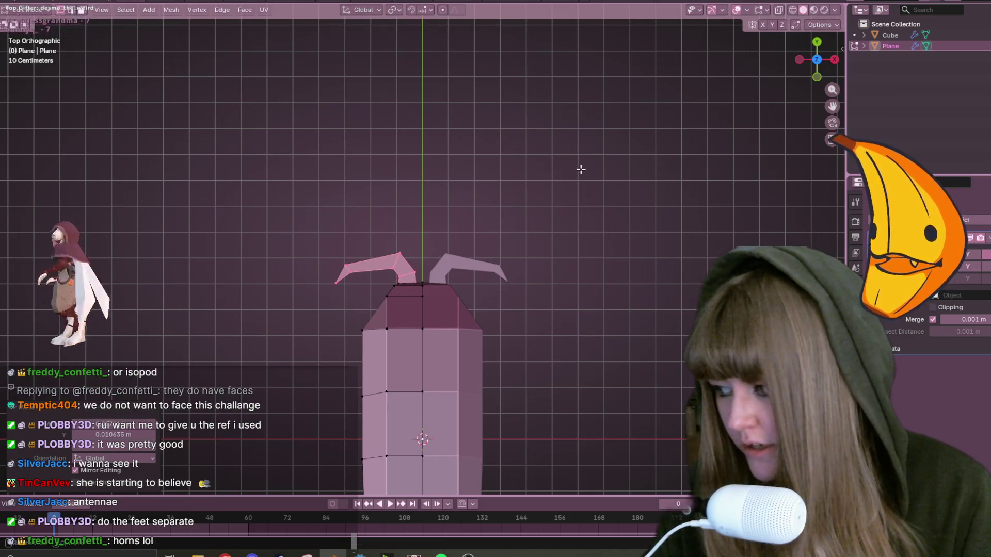
pyautogui.click(800, 60)
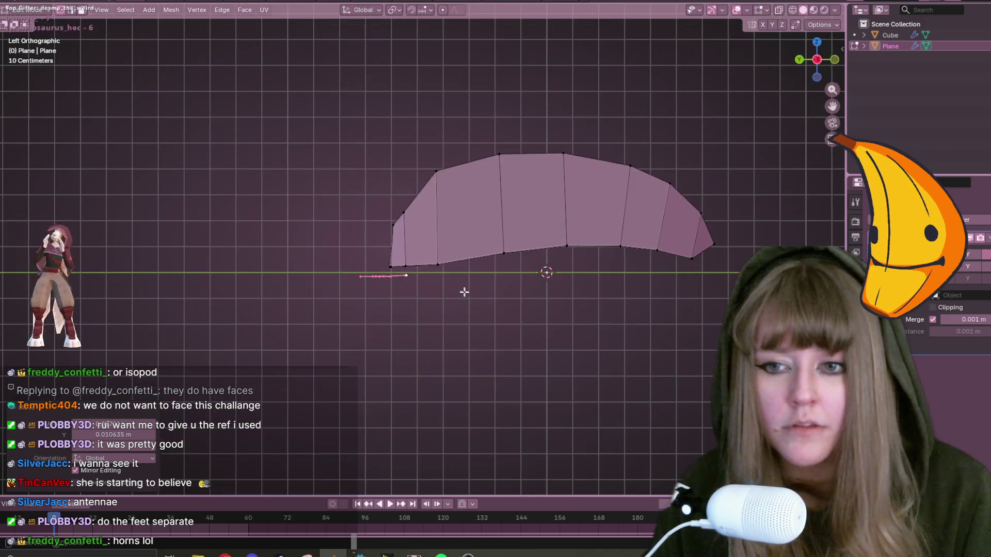
# Move the antennae, tilt them by -10.6°, and shift them along Y.
pyautogui.press('g')
pyautogui.click(521, 306)
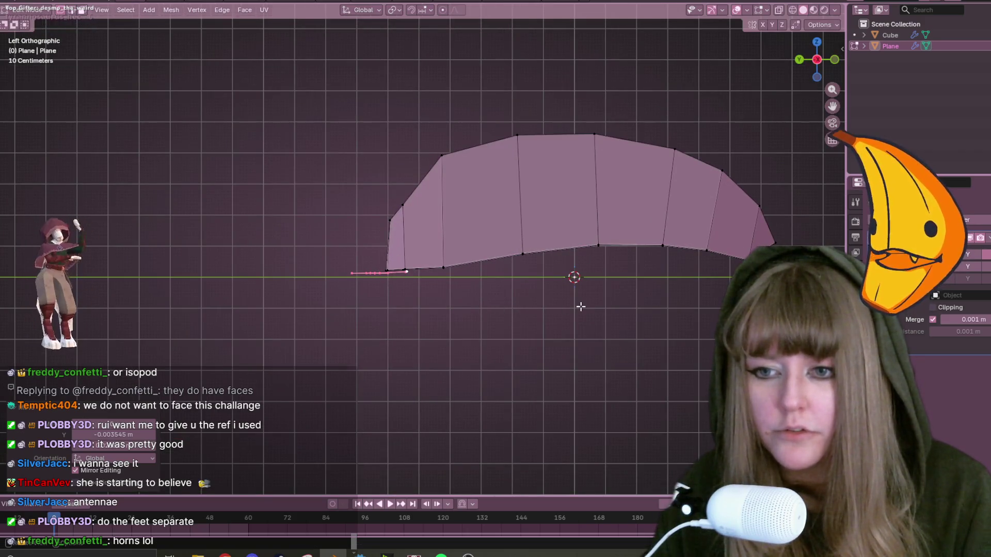
pyautogui.press('r')
pyautogui.click(572, 306)
pyautogui.press('b')
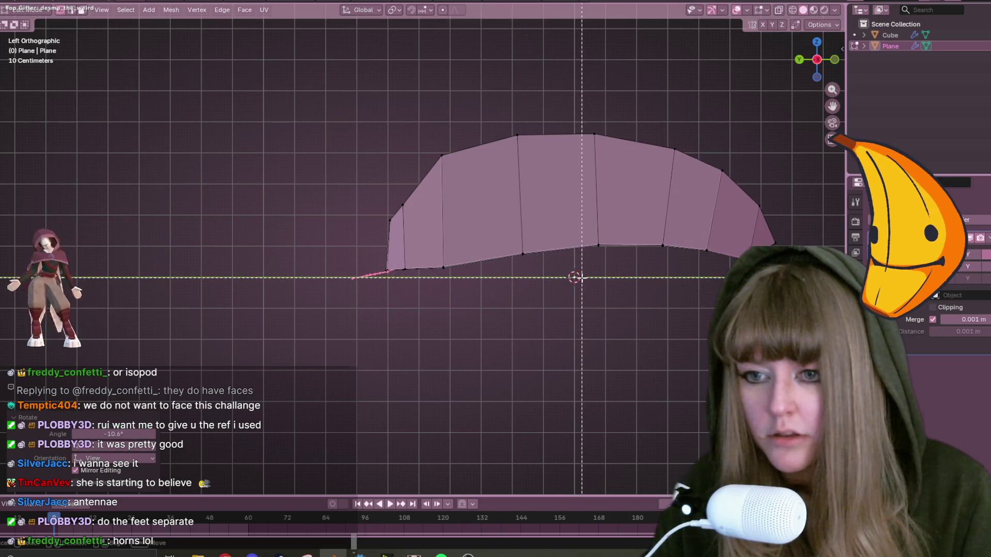
pyautogui.press('Escape')
pyautogui.press('g')
pyautogui.click(465, 327)
pyautogui.moveTo(465, 327)
pyautogui.mouseDown(button='middle')
pyautogui.moveTo(471, 361)
pyautogui.moveTo(538, 403)
pyautogui.moveTo(581, 400)
pyautogui.moveTo(513, 438)
pyautogui.moveTo(594, 392)
pyautogui.moveTo(551, 383)
pyautogui.moveTo(505, 397)
pyautogui.moveTo(537, 372)
pyautogui.mouseUp(button='middle')
pyautogui.moveTo(465, 237)
pyautogui.mouseDown(button='middle')
pyautogui.moveTo(604, 347)
pyautogui.moveTo(568, 351)
pyautogui.moveTo(398, 290)
pyautogui.mouseUp(button='middle')
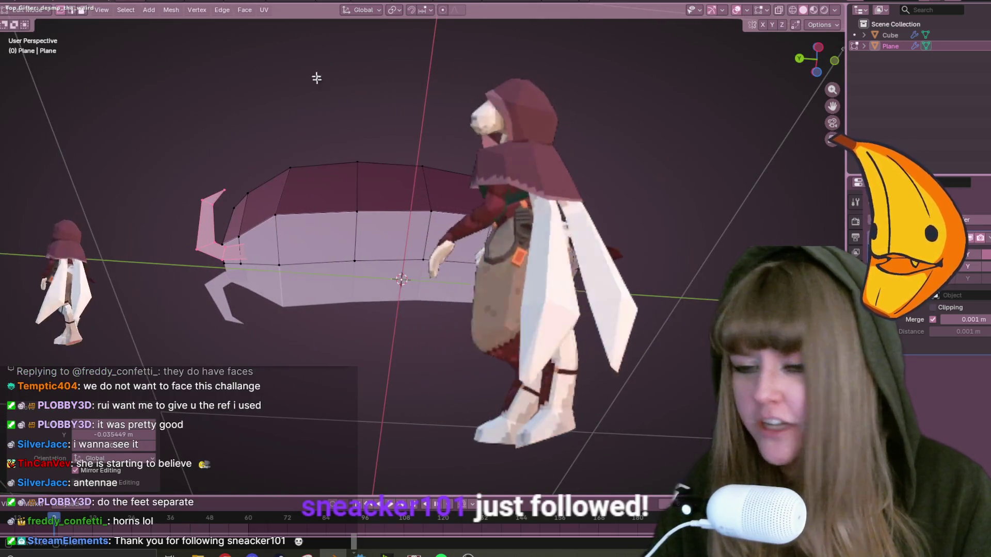
# Select vertices along the body's lower edge.
pyautogui.click(241, 264)
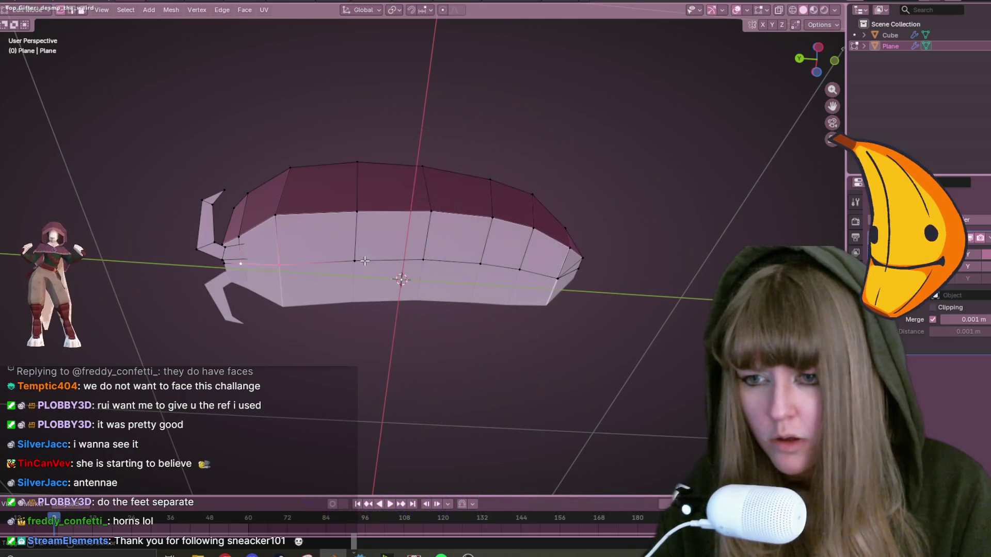
pyautogui.keyDown('shift'); pyautogui.click(423, 261); pyautogui.keyUp('shift')
pyautogui.keyDown('shift'); pyautogui.click(519, 270); pyautogui.keyUp('shift')
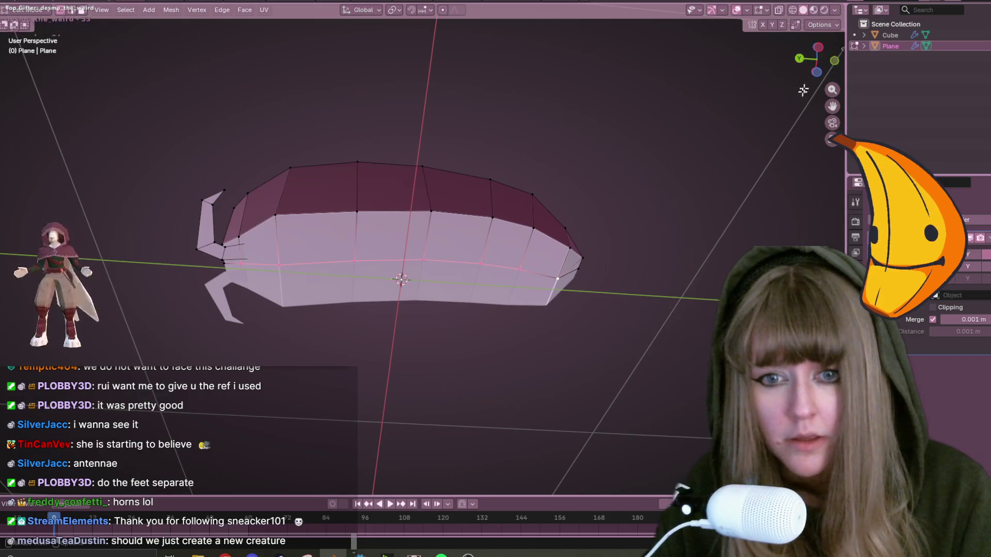
# Select the body's bottom edge loop and merge by distance, removing one duplicate vertex.
pyautogui.click(550, 276)
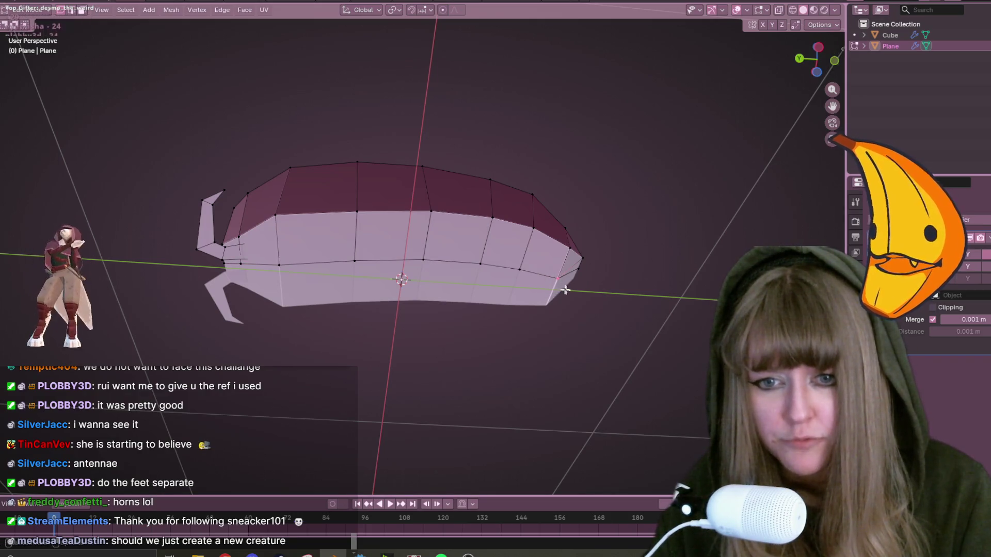
pyautogui.click(576, 279)
pyautogui.keyDown('alt'); pyautogui.click(575, 279); pyautogui.keyUp('alt')
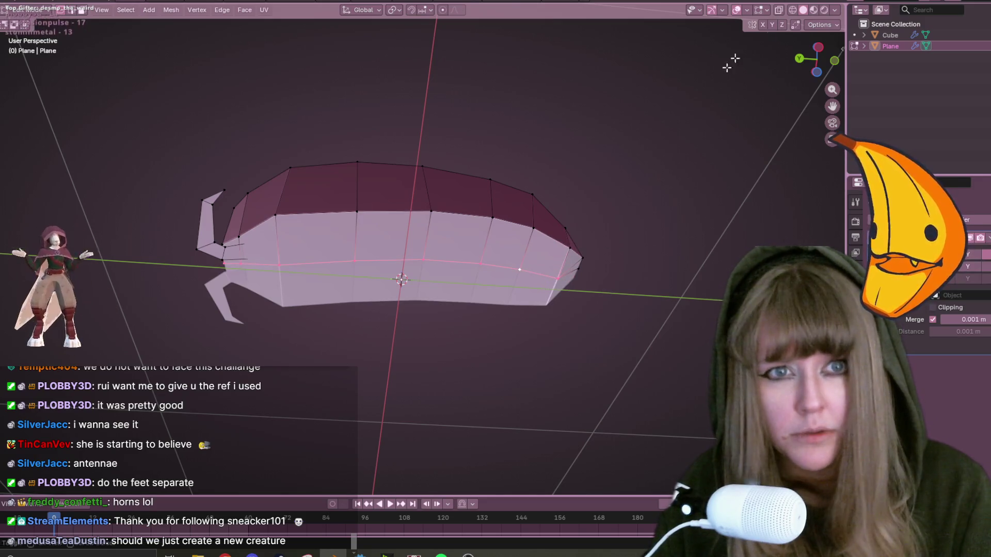
pyautogui.moveTo(695, 194); pyautogui.dragTo(593, 213, button='middle')
pyautogui.press('m')
pyautogui.click(662, 202)
# Select the middle horizontal edge loop and move it 0.02304 m along Z in Left view.
pyautogui.keyDown('alt'); pyautogui.click(482, 182); pyautogui.keyUp('alt')
pyautogui.keyDown('alt'); pyautogui.click(467, 190); pyautogui.keyUp('alt')
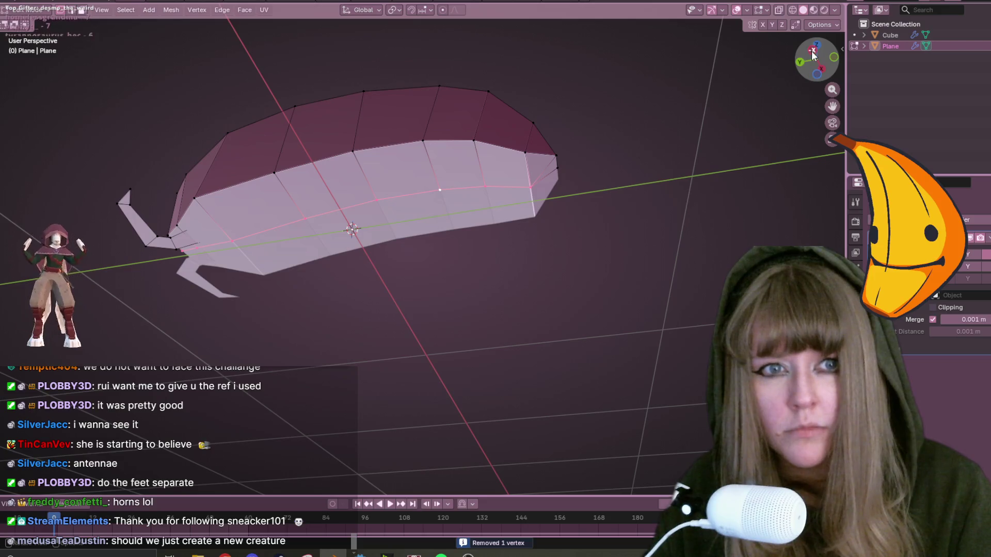
pyautogui.click(813, 52)
pyautogui.press('g')
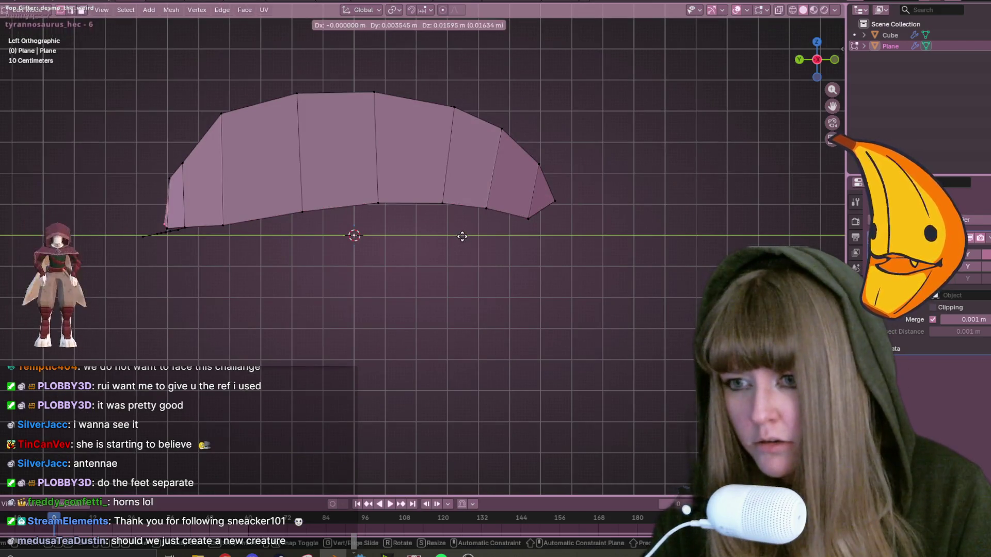
pyautogui.press('z')
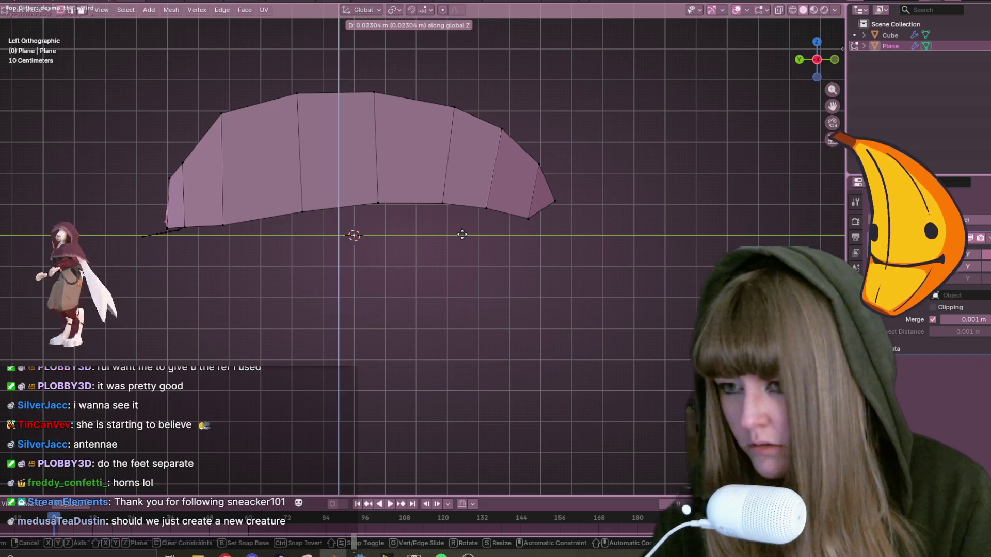
pyautogui.click(466, 227)
pyautogui.moveTo(466, 227); pyautogui.dragTo(190, 215, button='middle')
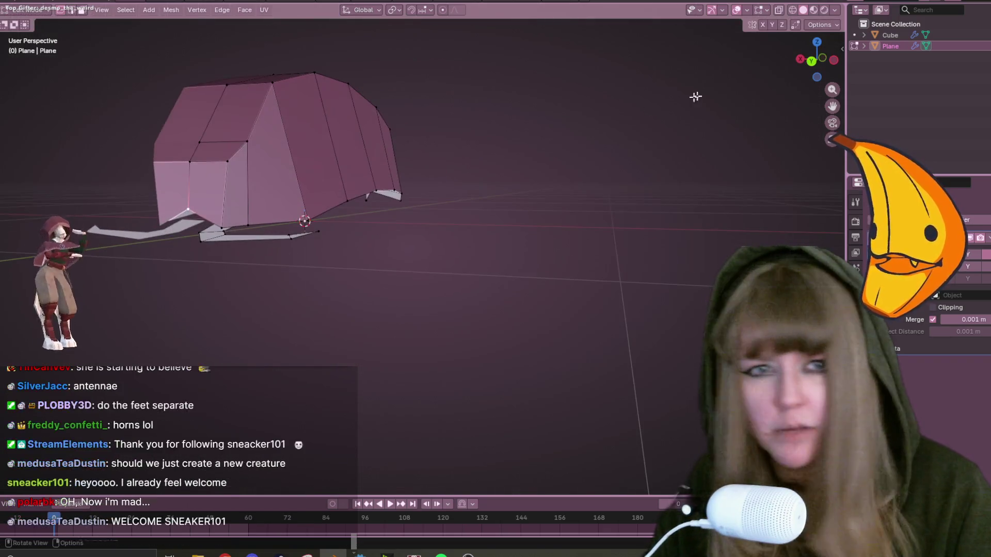
# In Back view, lower a bottom rim vertex and slide another vertex along its edge.
pyautogui.click(807, 59)
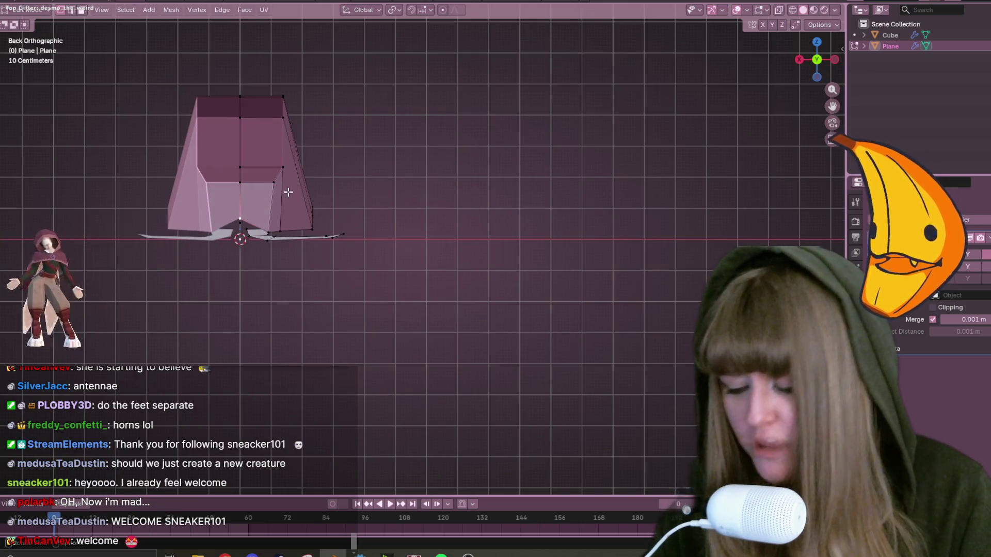
pyautogui.press('g')
pyautogui.click(277, 209)
pyautogui.press('g')
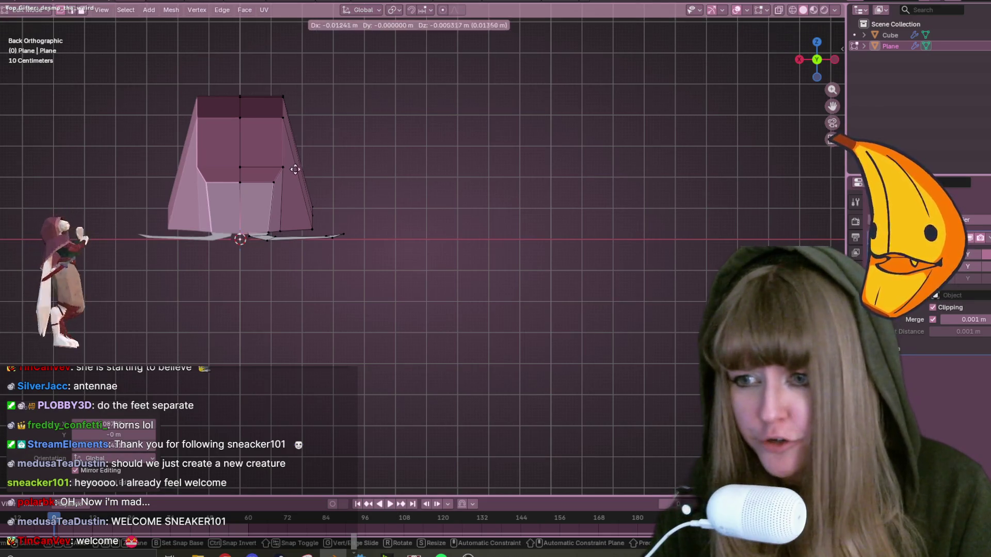
pyautogui.rightClick(310, 168)
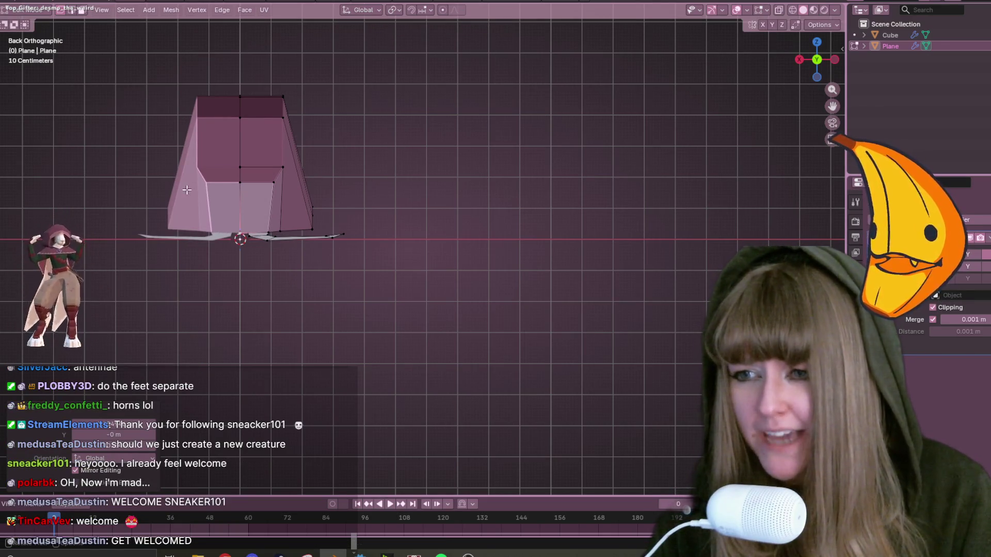
pyautogui.hotkey('shift', 'v')
pyautogui.click(413, 175)
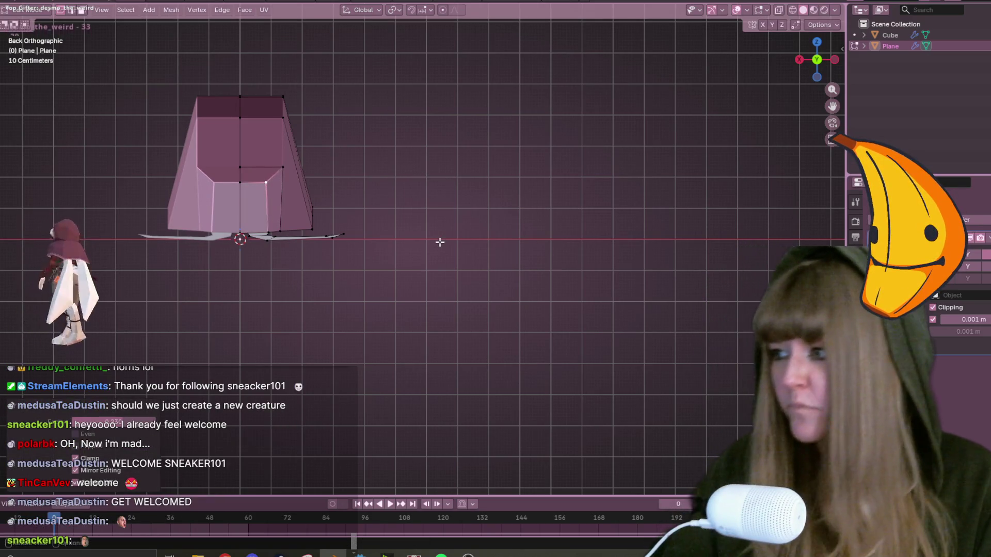
pyautogui.moveTo(643, 202)
pyautogui.mouseDown(button='middle')
pyautogui.moveTo(580, 239)
pyautogui.moveTo(547, 350)
pyautogui.moveTo(513, 112)
pyautogui.moveTo(575, 210)
pyautogui.moveTo(602, 288)
pyautogui.moveTo(521, 265)
pyautogui.moveTo(512, 331)
pyautogui.moveTo(496, 289)
pyautogui.mouseUp(button='middle')
# In Top view, reposition two lower-left edges near the tail, then return to Object Mode.
pyautogui.press('KP_7')
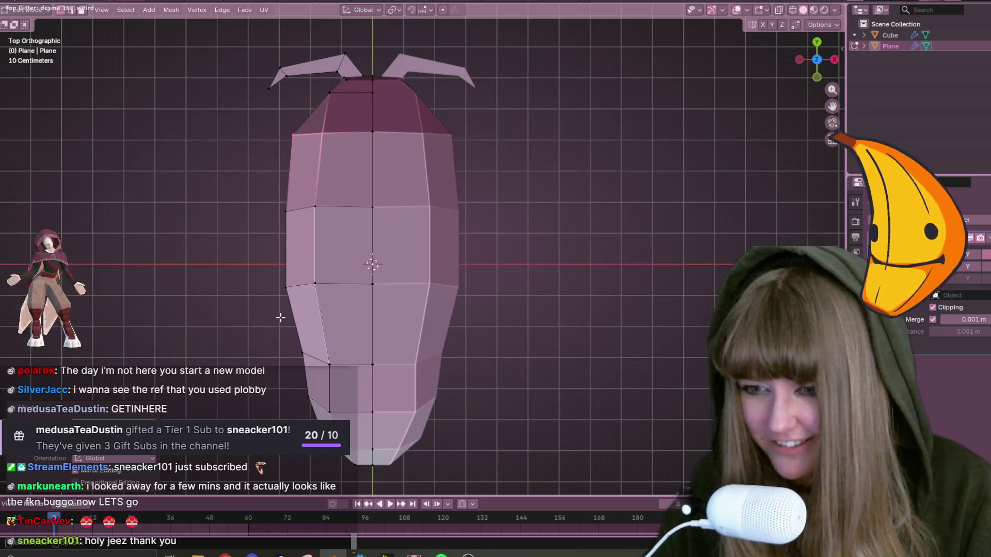
pyautogui.click(305, 360)
pyautogui.press('g')
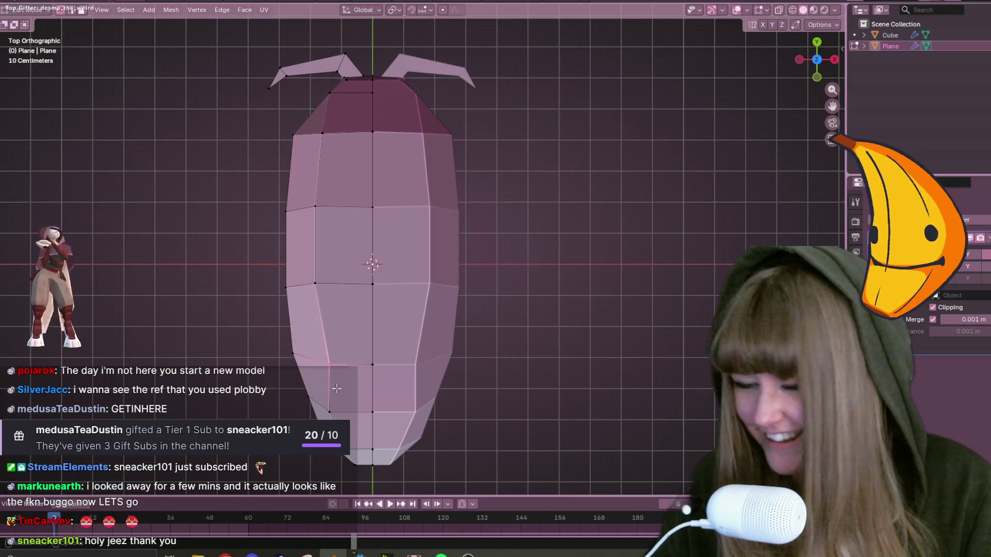
pyautogui.click(319, 385)
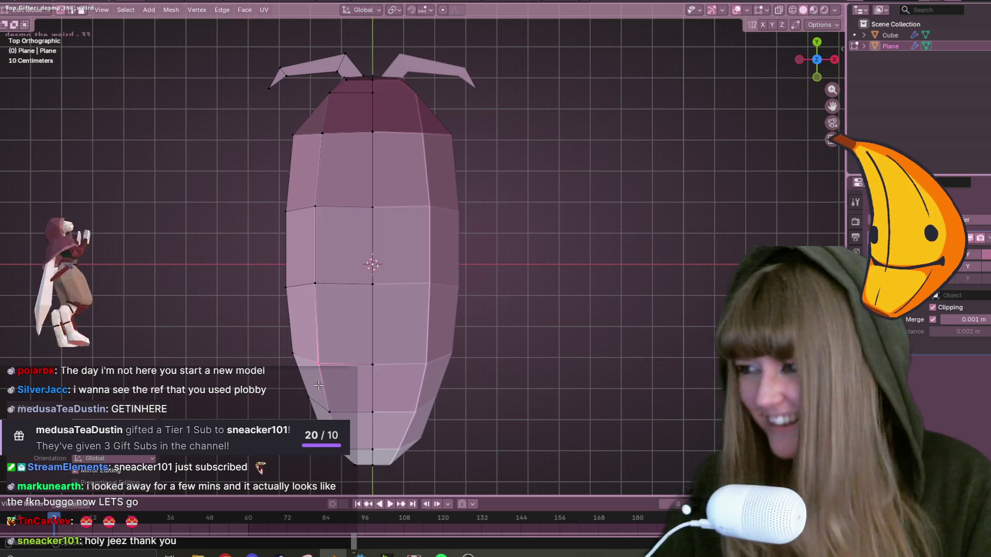
pyautogui.click(319, 406)
pyautogui.press('g')
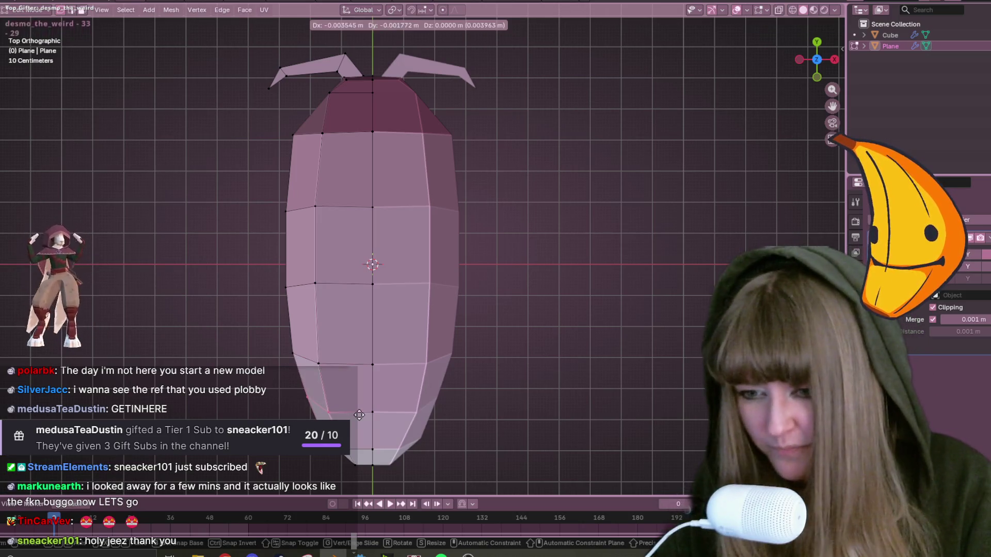
pyautogui.click(362, 415)
pyautogui.scroll(-3, 362, 419)
pyautogui.moveTo(361, 418)
pyautogui.mouseDown(button='middle')
pyautogui.moveTo(351, 473)
pyautogui.moveTo(355, 323)
pyautogui.mouseUp(button='middle')
pyautogui.press('Tab')
pyautogui.moveTo(412, 343)
pyautogui.mouseDown(button='middle')
pyautogui.moveTo(518, 329)
pyautogui.moveTo(431, 233)
pyautogui.moveTo(401, 240)
pyautogui.moveTo(440, 280)
pyautogui.mouseUp(button='middle')
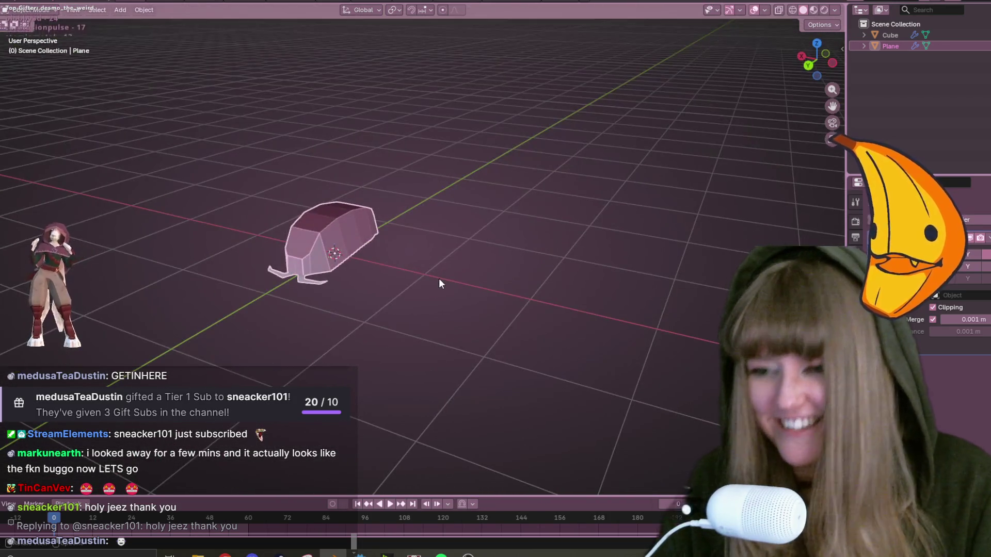
# Put the isopod mesh into Edit Mode and view it from the side orthographically.
pyautogui.moveTo(416, 234)
pyautogui.mouseDown(button='middle')
pyautogui.moveTo(455, 172)
pyautogui.moveTo(441, 170)
pyautogui.moveTo(489, 156)
pyautogui.mouseUp(button='middle')
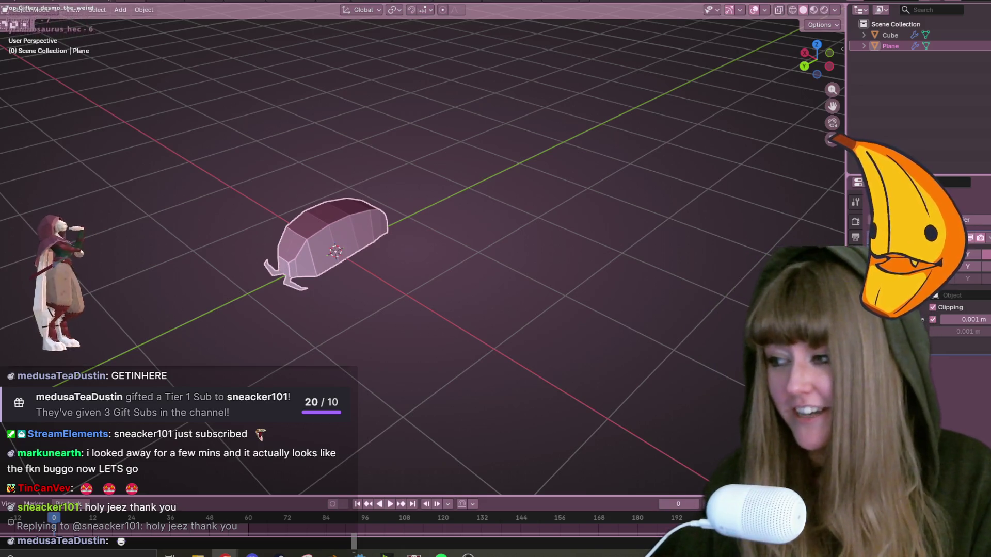
pyautogui.press('Tab')
pyautogui.press('ctrl+KP_3')
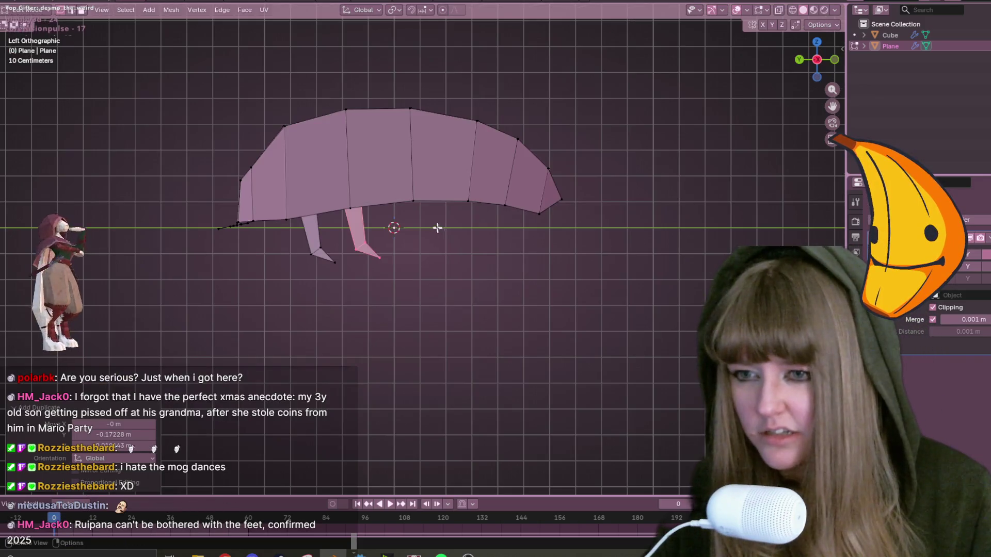
# Duplicate the selected leg and drop the copy under the body as a third leg.
pyautogui.hotkey('shift', 'g')
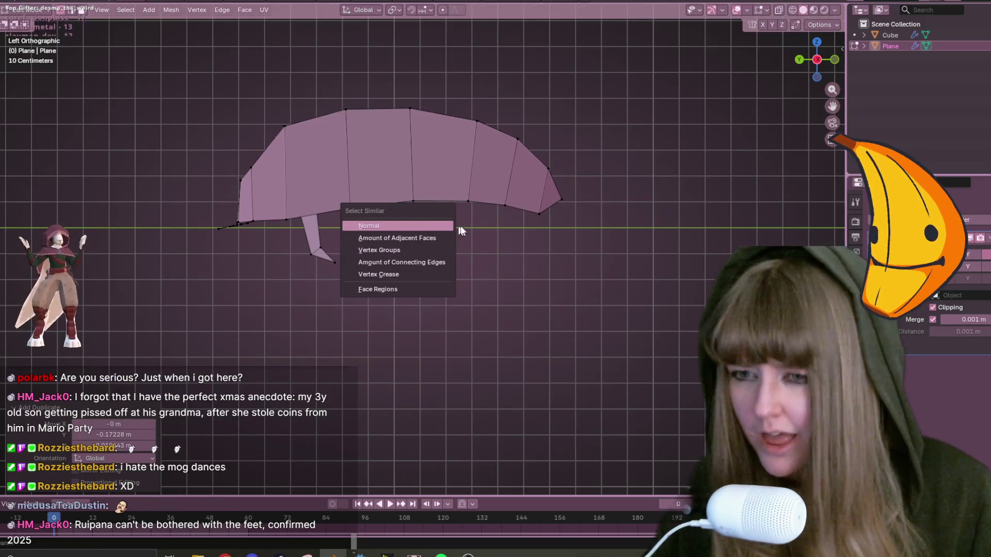
pyautogui.press('Escape')
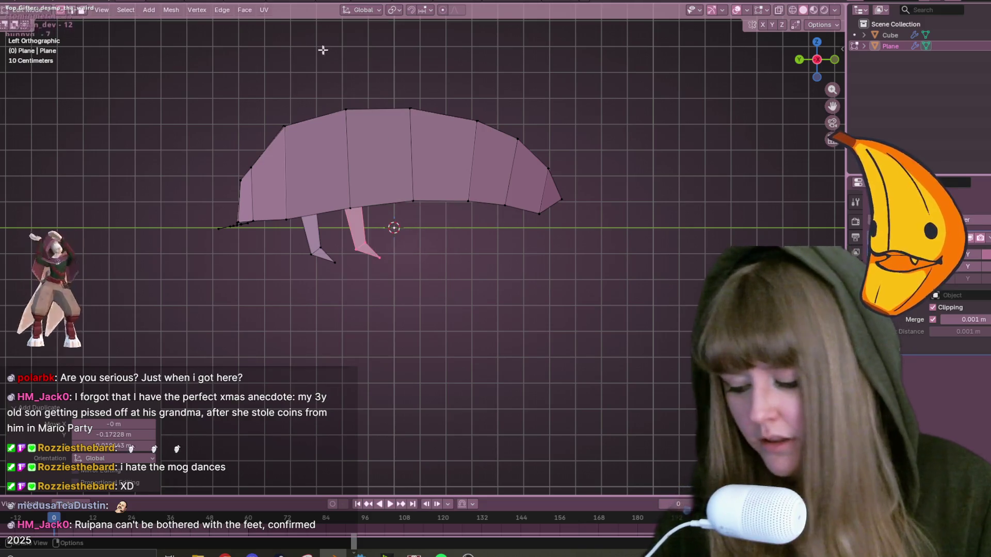
pyautogui.hotkey('shift', 'd')
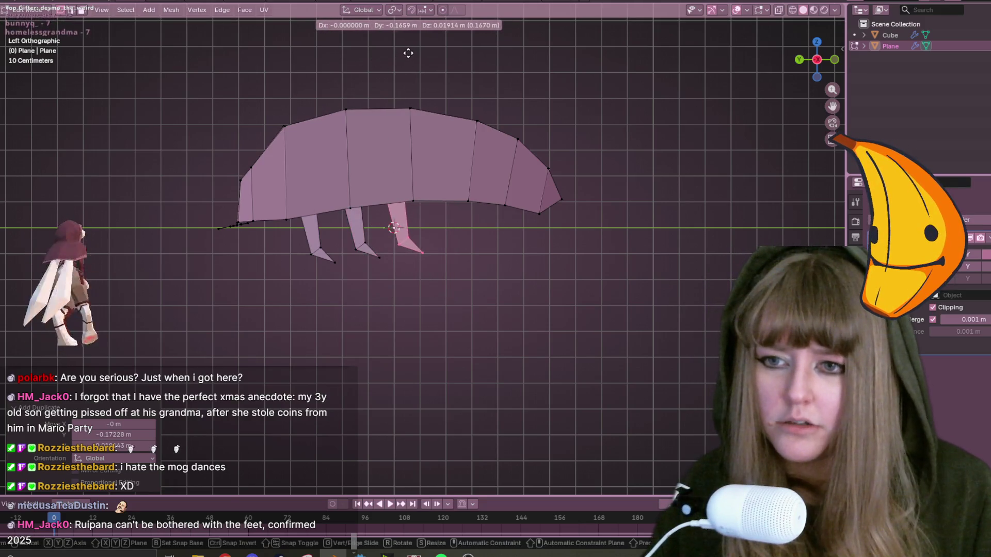
pyautogui.click(408, 55)
pyautogui.moveTo(459, 142)
pyautogui.mouseDown(button='middle')
pyautogui.moveTo(509, 250)
pyautogui.moveTo(641, 112)
pyautogui.mouseUp(button='middle')
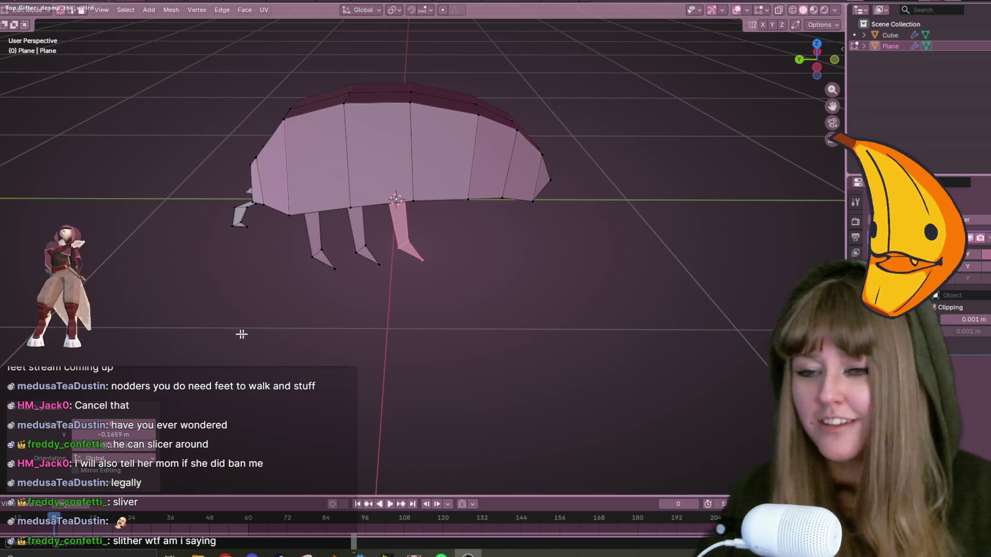
# Select all three legs in side view and shift them further along the underside, slightly rotated.
pyautogui.click(819, 69)
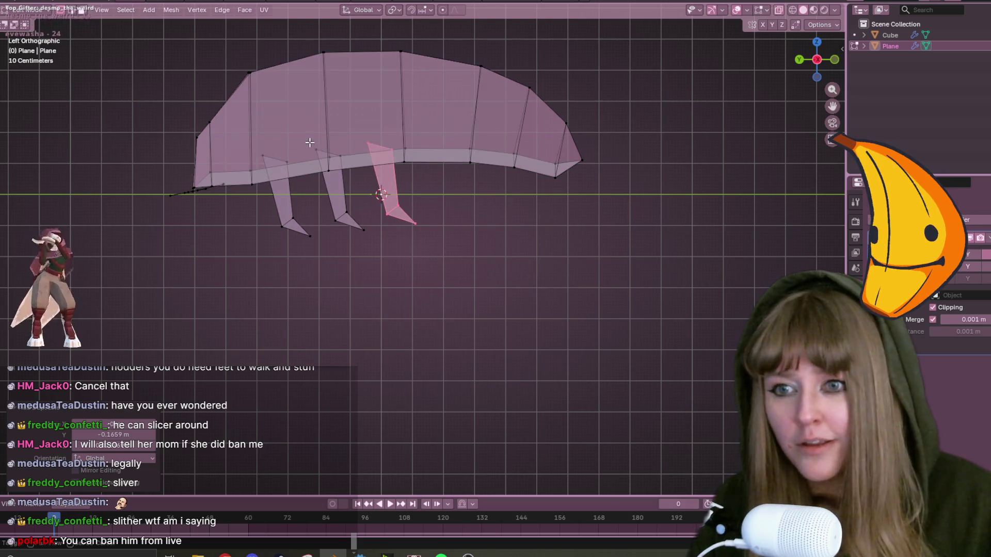
pyautogui.keyDown('shift'); pyautogui.click(332, 169); pyautogui.keyUp('shift')
pyautogui.moveTo(311, 262)
pyautogui.keyDown('shift'); pyautogui.mouseDown()
pyautogui.moveTo(257, 177)
pyautogui.moveTo(265, 179)
pyautogui.mouseUp(); pyautogui.keyUp('shift')
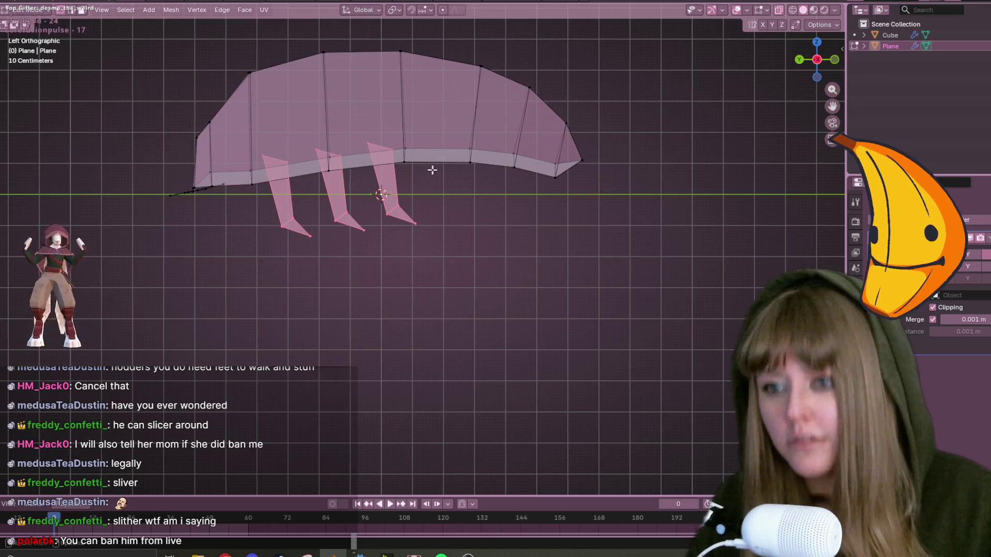
pyautogui.press('g')
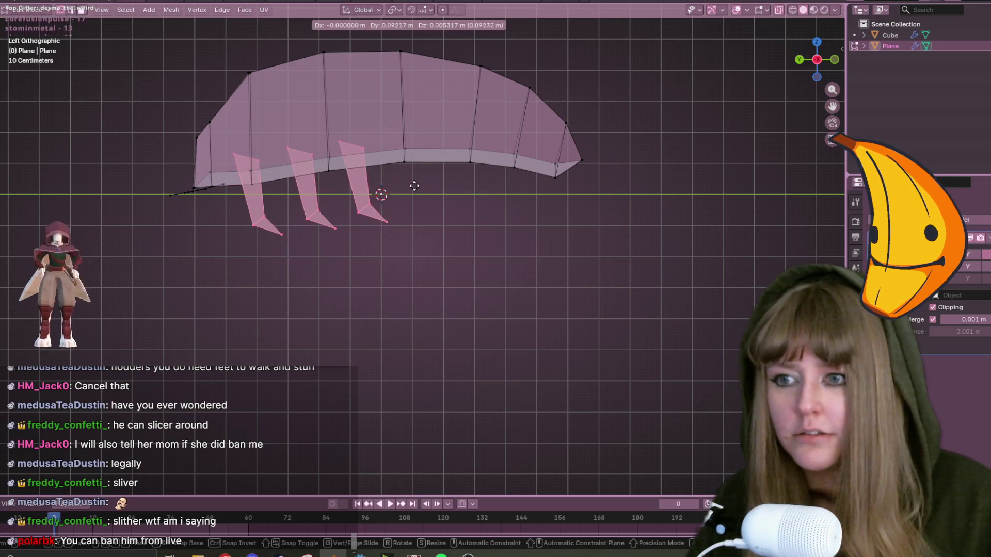
pyautogui.click(454, 202)
pyautogui.press('r')
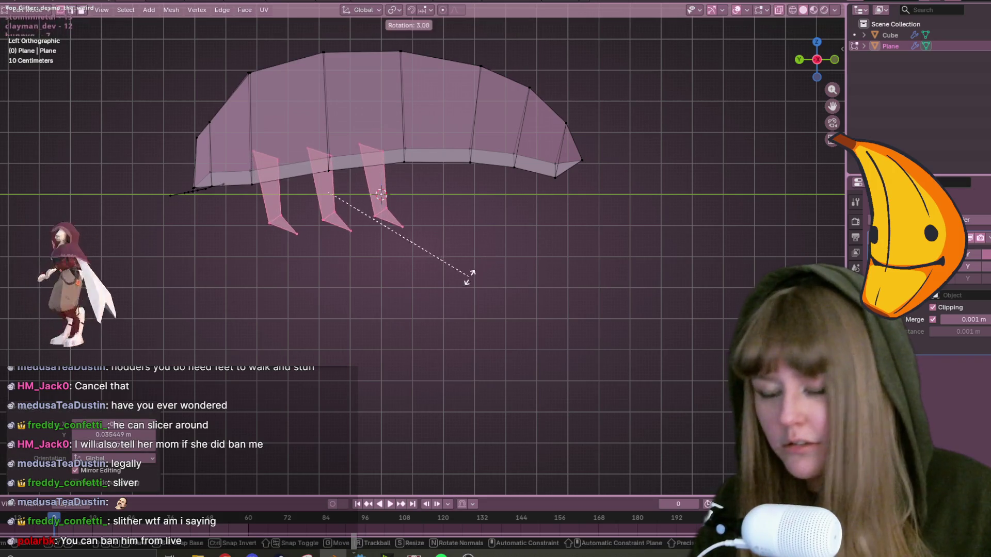
pyautogui.click(488, 273)
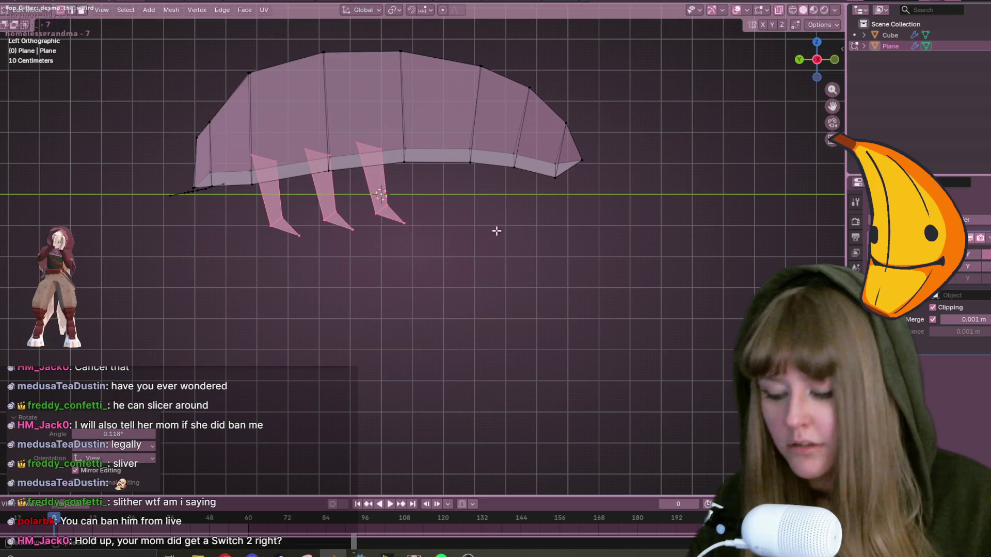
pyautogui.press('g')
pyautogui.click(491, 208)
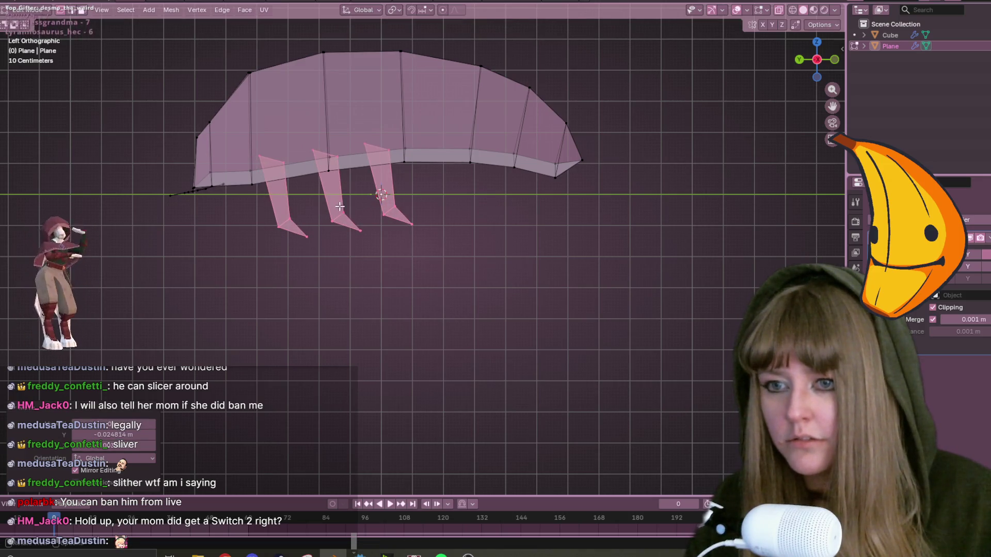
# Scale the front leg to about 0.945, tilt it about 13°, and nudge it left.
pyautogui.hotkey('alt', 'a')
pyautogui.click(279, 226)
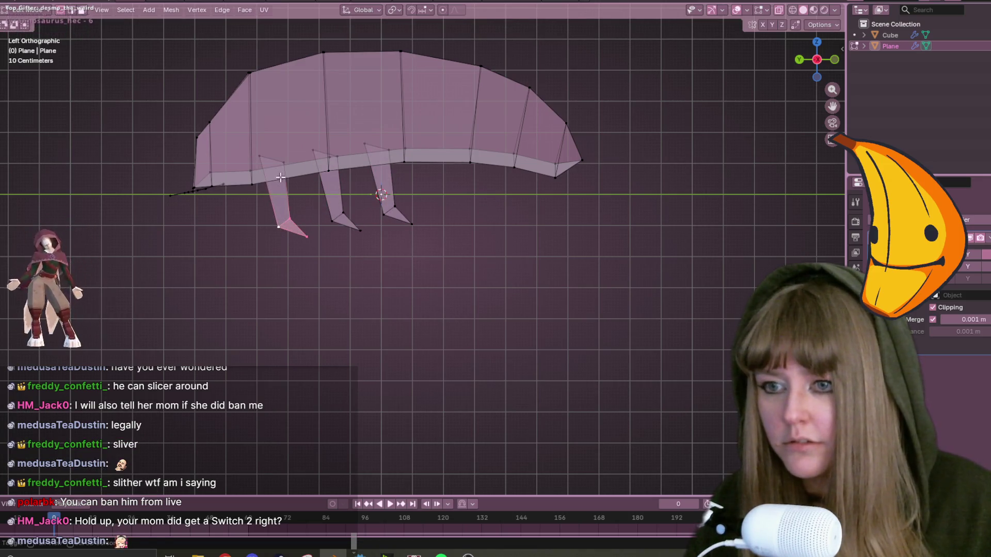
pyautogui.hotkey('ctrl', 'l')
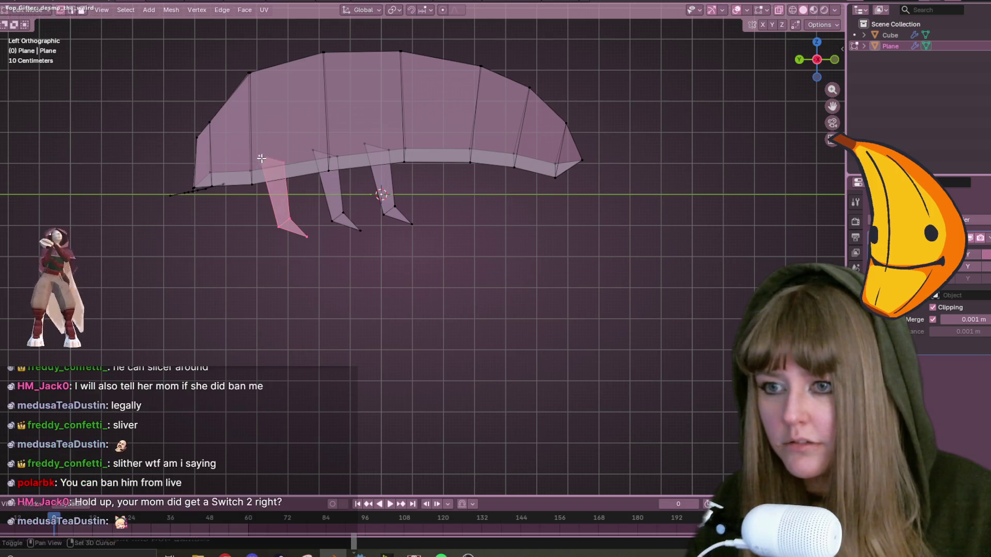
pyautogui.press('s')
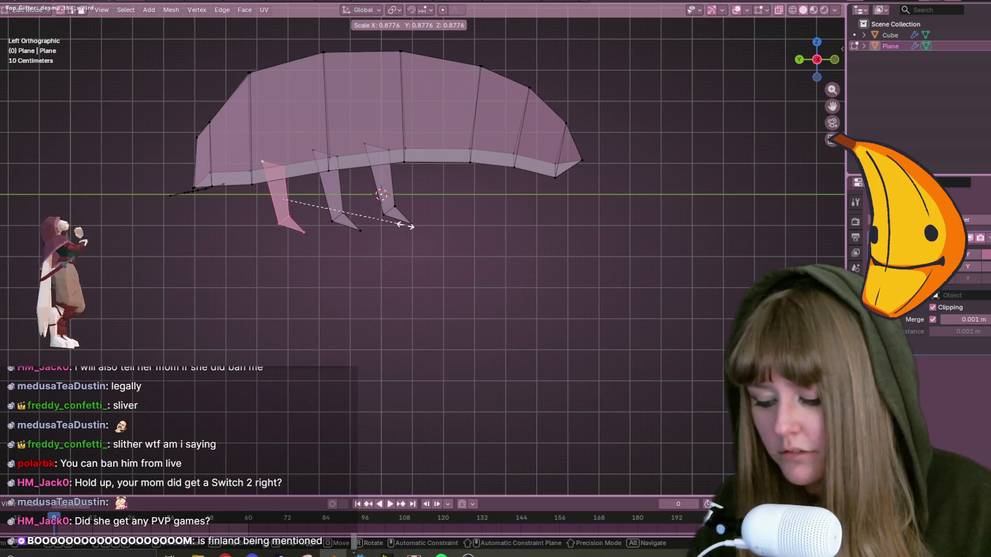
pyautogui.click(413, 223)
pyautogui.press('r')
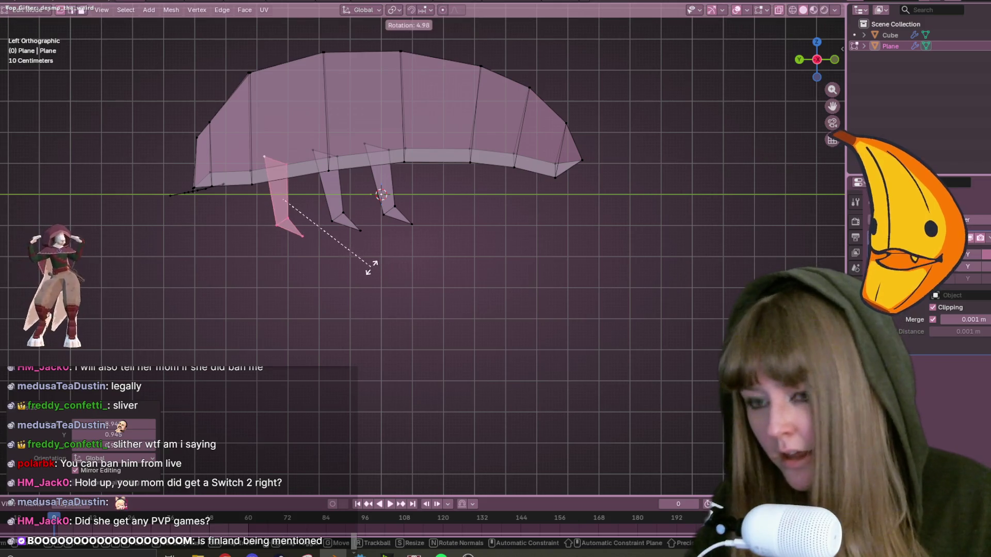
pyautogui.click(357, 275)
pyautogui.press('g')
pyautogui.click(350, 268)
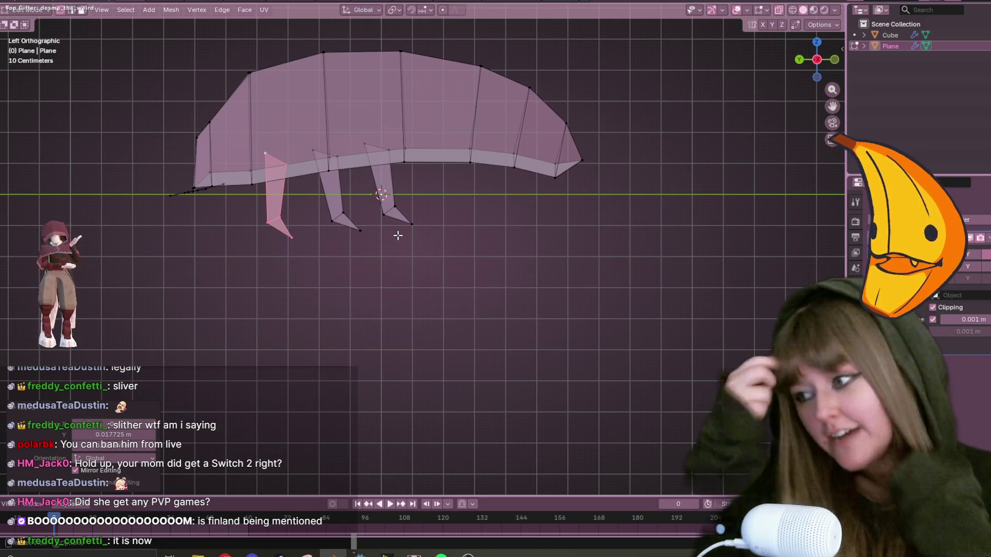
# Deselect the front leg and select the whole last leg in the row.
pyautogui.scroll(1, 458, 166)
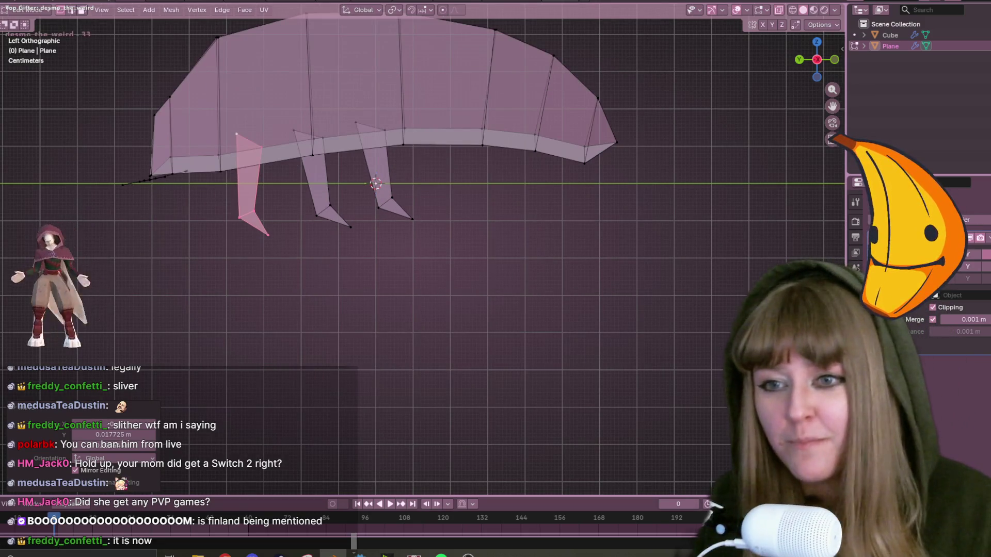
pyautogui.click(356, 122)
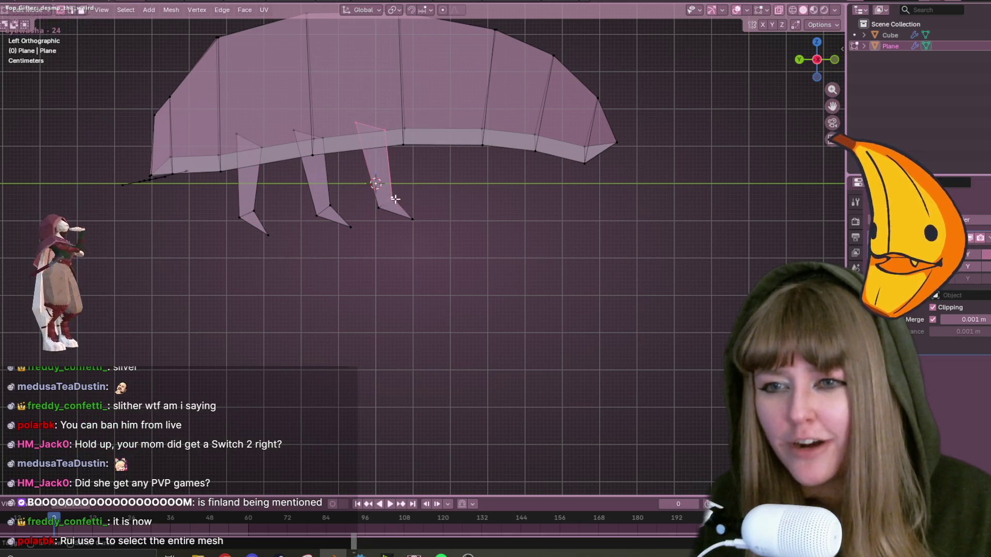
pyautogui.press('l')
pyautogui.moveTo(441, 192)
pyautogui.keyDown('shift'); pyautogui.mouseDown(button='middle')
pyautogui.moveTo(399, 235)
pyautogui.moveTo(508, 266)
pyautogui.mouseUp(button='middle'); pyautogui.keyUp('shift')
# Place a fourth leg at the end of the row, raise its tip and tilt it a few degrees.
pyautogui.press('g')
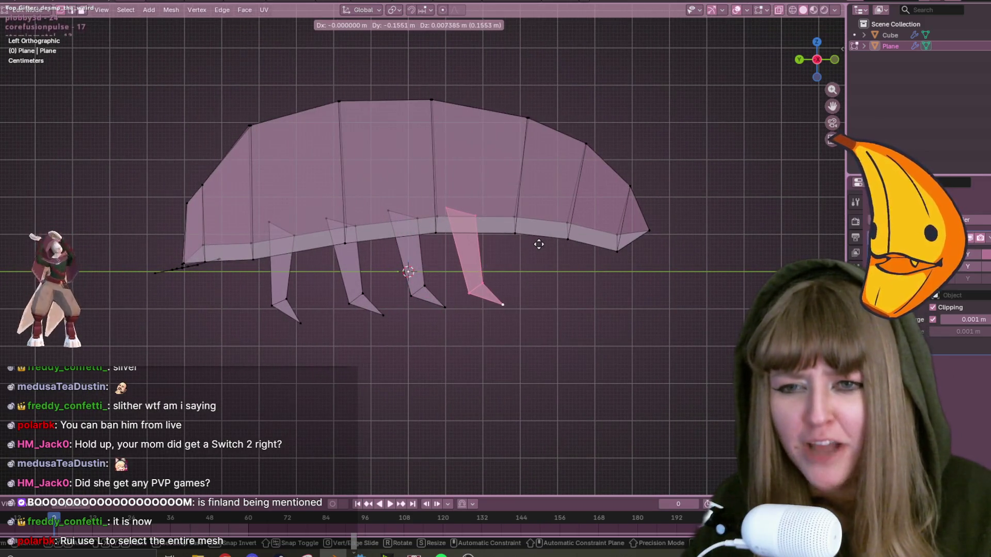
pyautogui.click(541, 246)
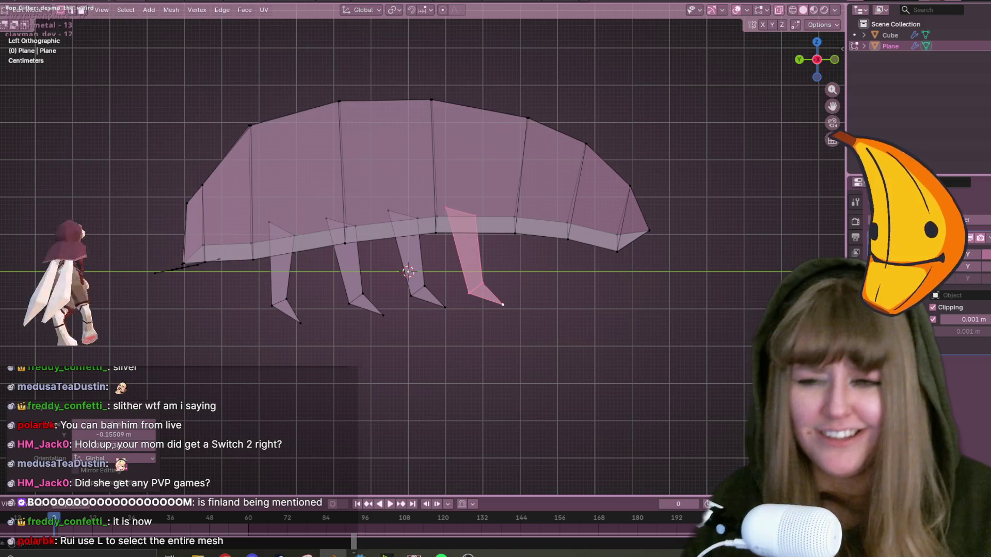
pyautogui.moveTo(690, 382)
pyautogui.keyDown('shift'); pyautogui.mouseDown(button='middle')
pyautogui.moveTo(642, 347)
pyautogui.moveTo(654, 337)
pyautogui.mouseUp(button='middle'); pyautogui.keyUp('shift')
pyautogui.press('g')
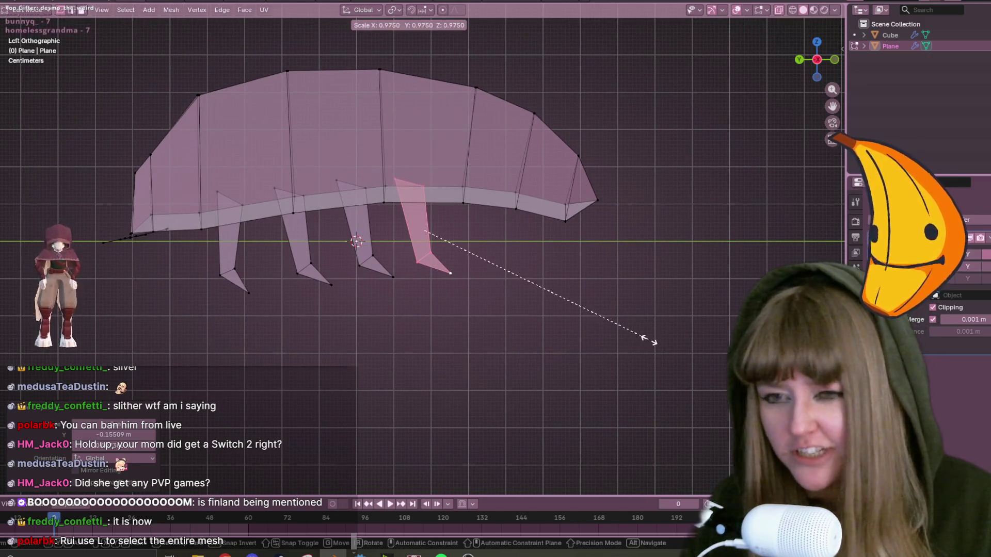
pyautogui.click(622, 337)
pyautogui.press('g')
pyautogui.click(619, 330)
pyautogui.press('r')
pyautogui.click(660, 351)
# Orbit to an angled top view and select the remaining legs.
pyautogui.moveTo(660, 350)
pyautogui.mouseDown(button='middle')
pyautogui.moveTo(487, 327)
pyautogui.moveTo(461, 375)
pyautogui.moveTo(475, 360)
pyautogui.moveTo(712, 328)
pyautogui.moveTo(546, 327)
pyautogui.moveTo(362, 310)
pyautogui.moveTo(533, 350)
pyautogui.moveTo(472, 336)
pyautogui.moveTo(471, 351)
pyautogui.mouseUp(button='middle')
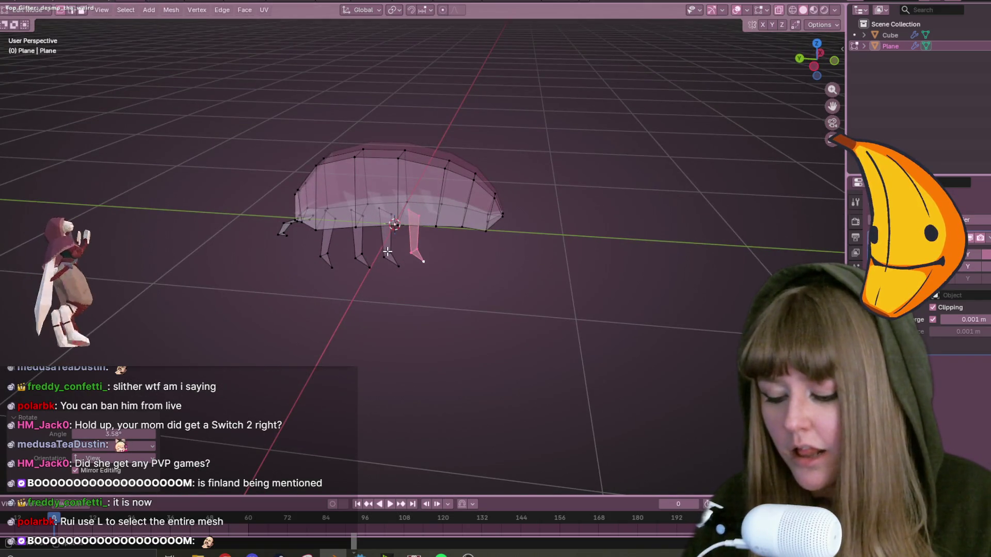
pyautogui.press('l')
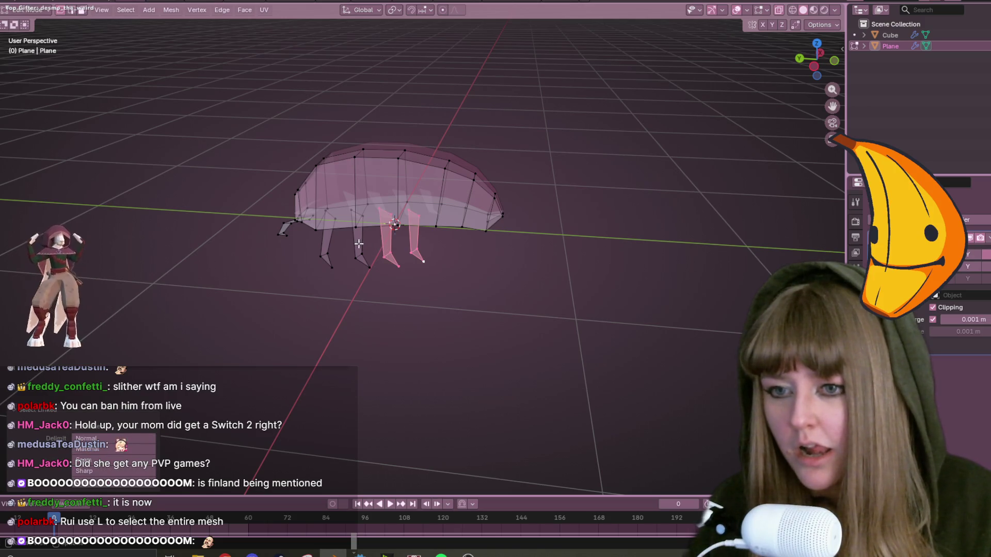
pyautogui.press('l')
pyautogui.press('l')
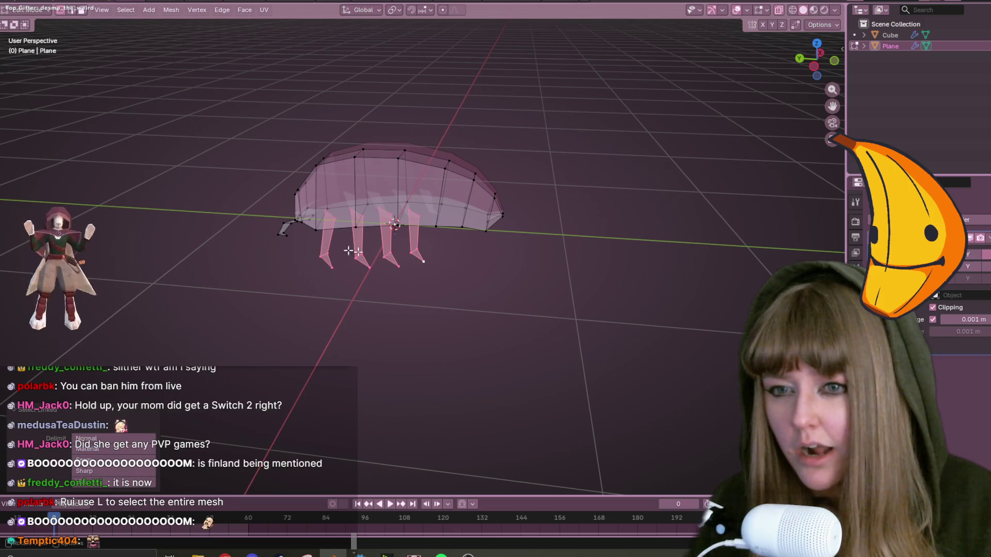
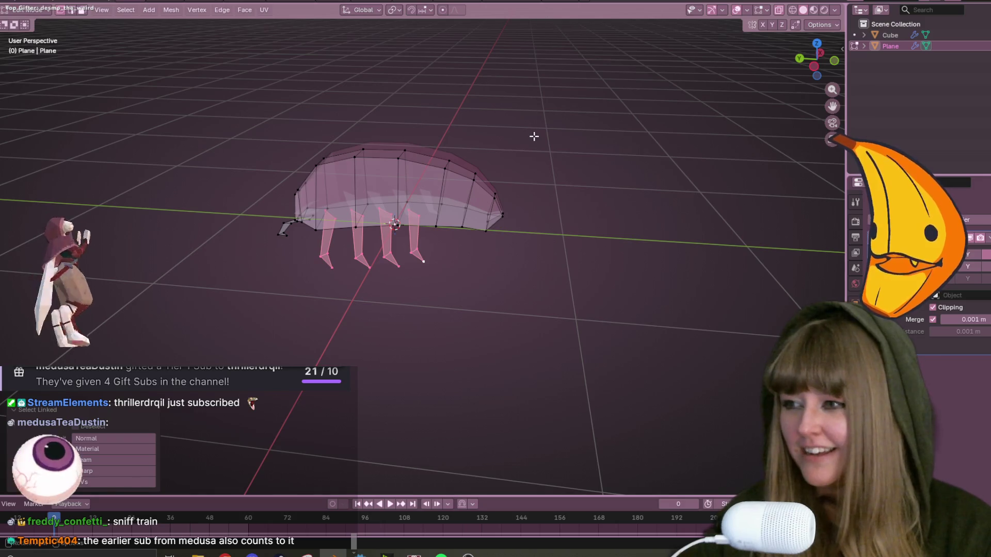
# Switch to Left Orthographic side view and shrink the selected legs to 0.954.
pyautogui.moveTo(534, 135); pyautogui.dragTo(569, 197, button='middle')
pyautogui.click(814, 66)
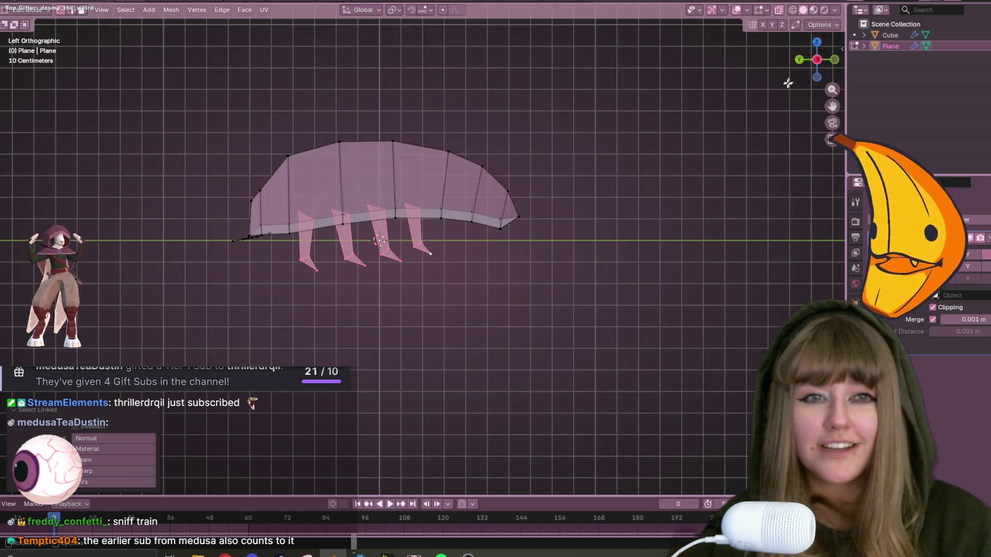
pyautogui.scroll(3, 619, 196)
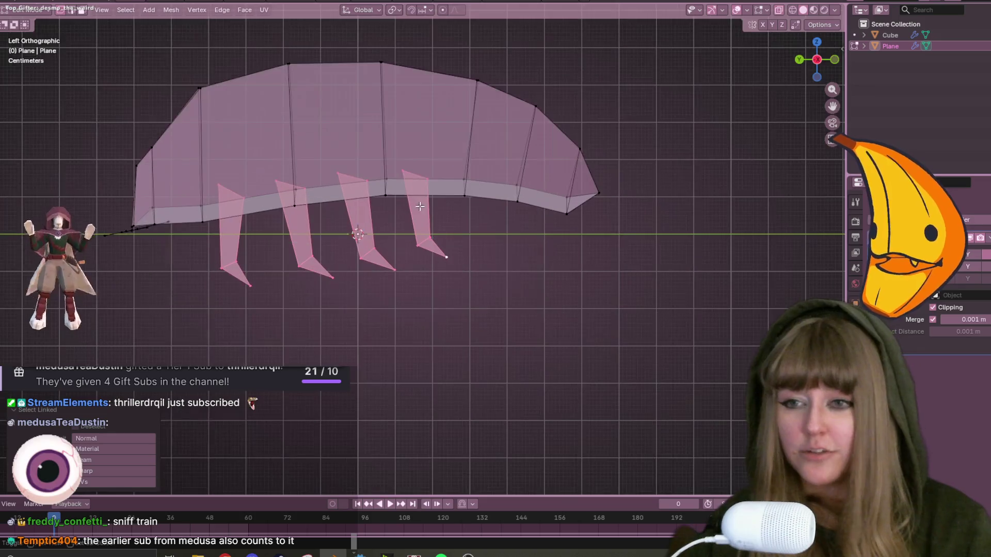
pyautogui.scroll(-1, 543, 242)
pyautogui.press('s')
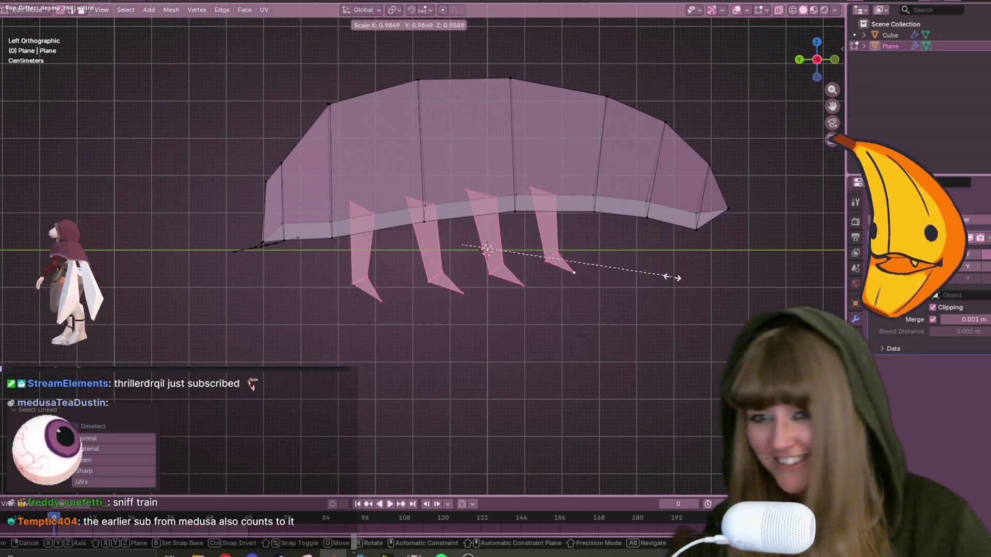
pyautogui.click(666, 273)
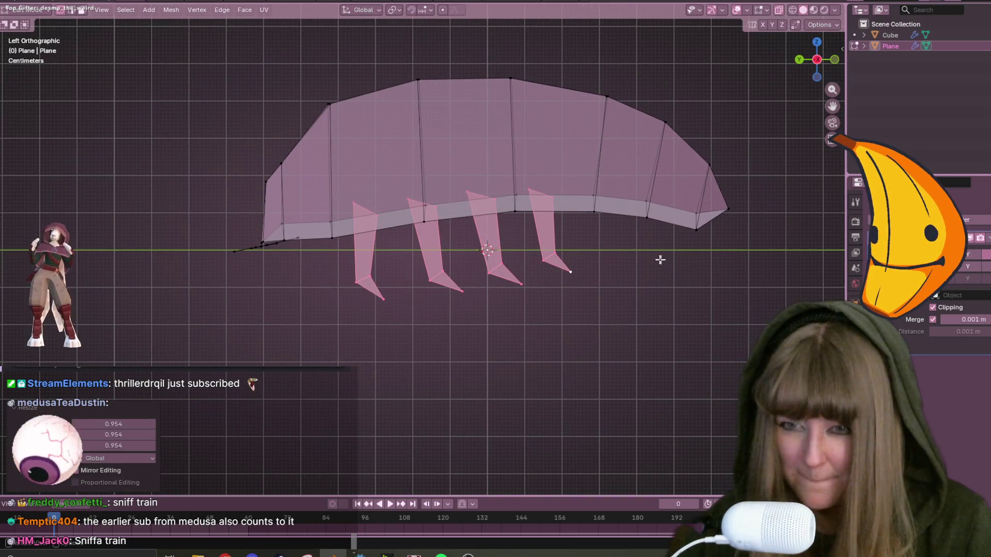
# Slide the shrunken legs to the right along the body.
pyautogui.press('h')
pyautogui.hotkey('alt', 'h')
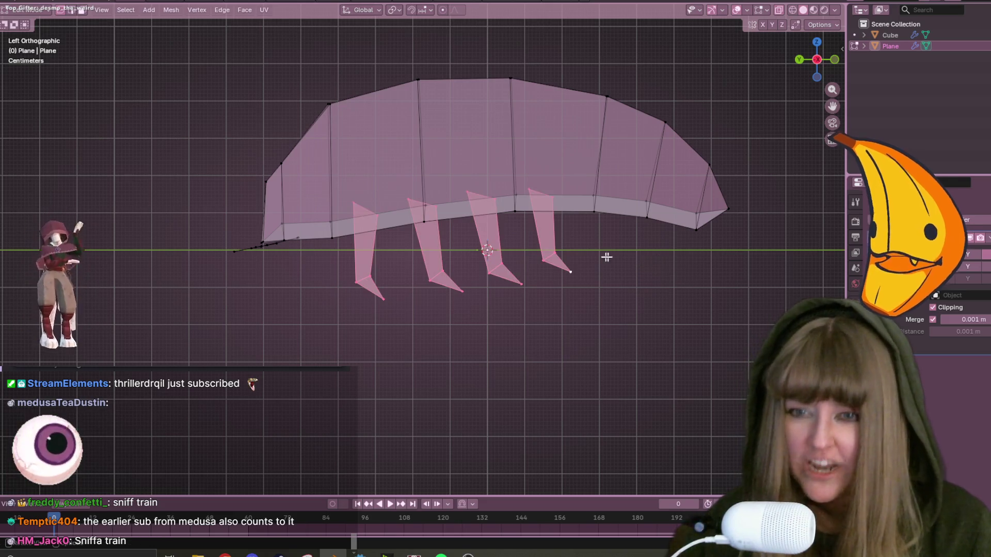
pyautogui.press('g')
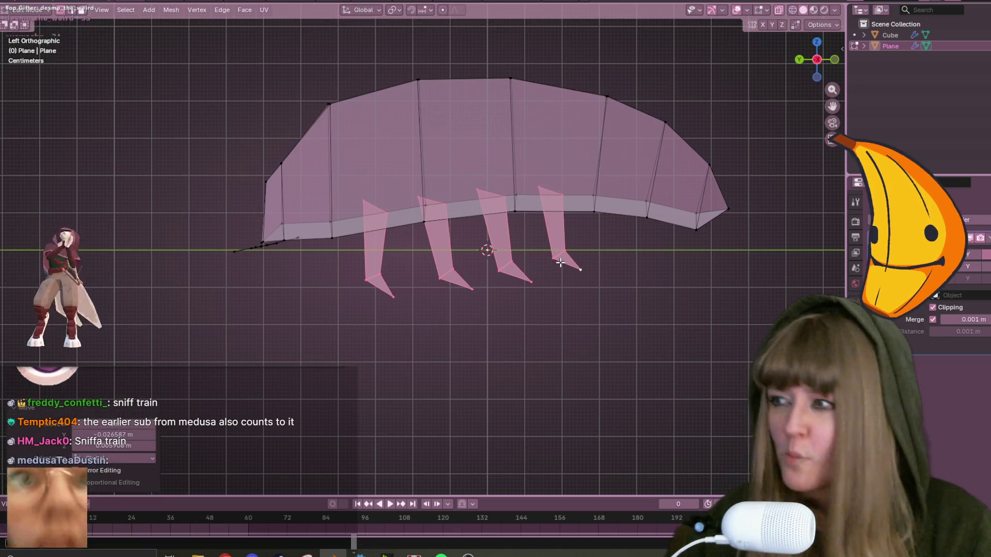
pyautogui.click(543, 269)
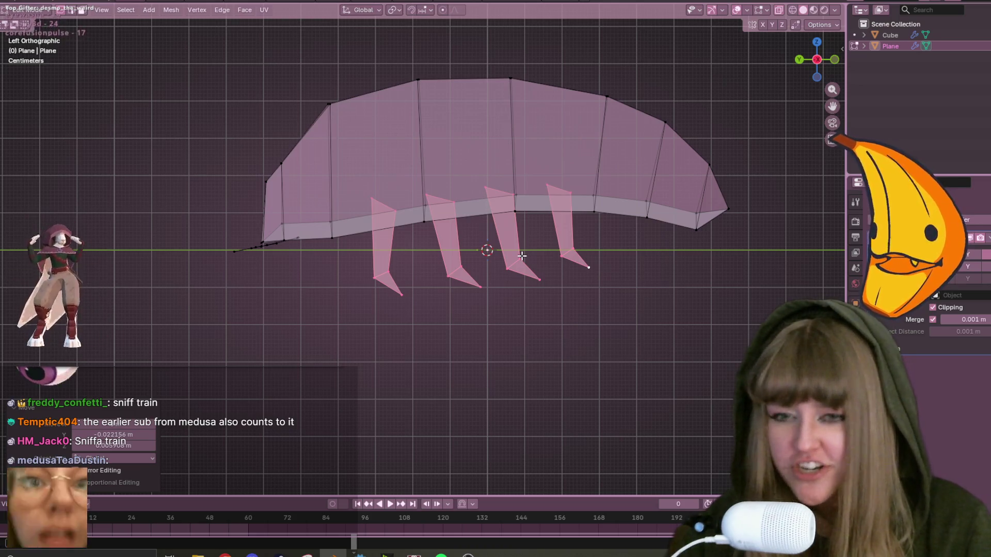
# Select another whole leg with L and shift the two legs further right.
pyautogui.click(523, 256)
pyautogui.press('l')
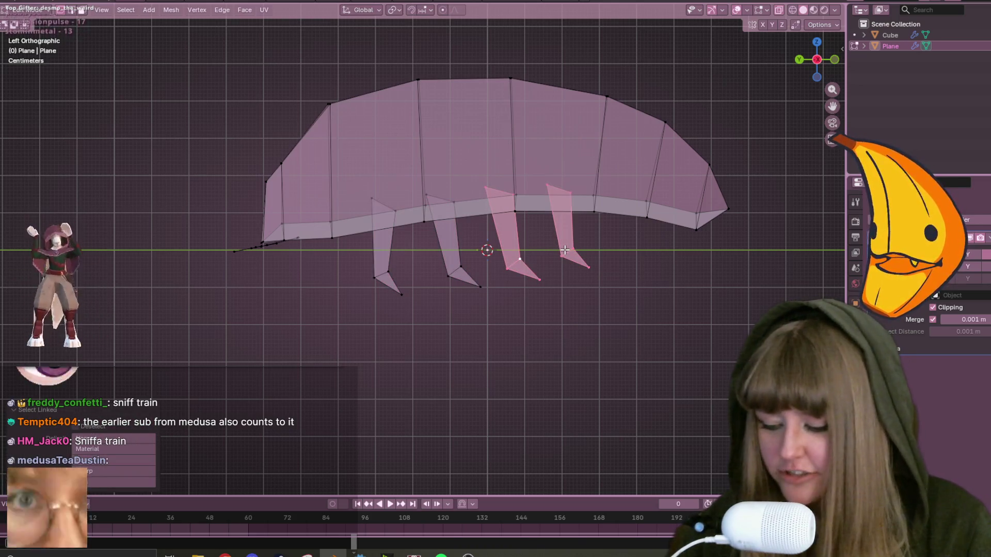
pyautogui.press('g')
pyautogui.click(633, 263)
pyautogui.press('r')
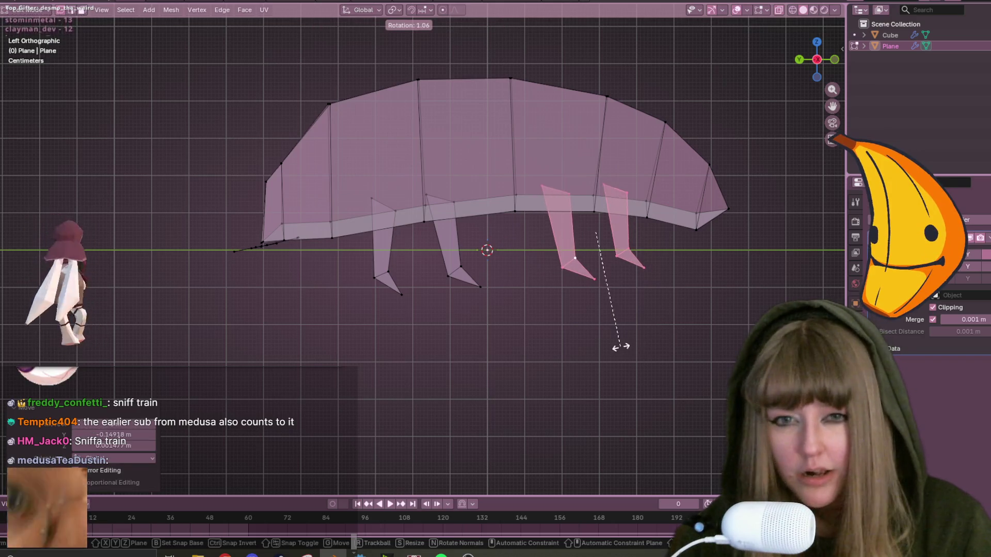
# Tilt the two right legs, then select a middle leg and rotate it more upright.
pyautogui.click(593, 343)
pyautogui.click(463, 266)
pyautogui.press('l')
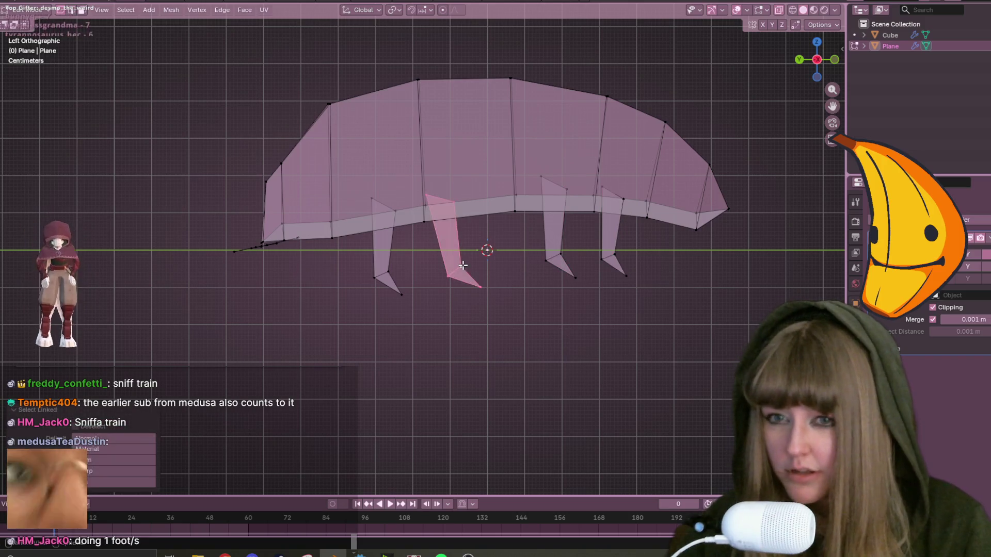
pyautogui.press('g')
pyautogui.click(483, 261)
pyautogui.press('r')
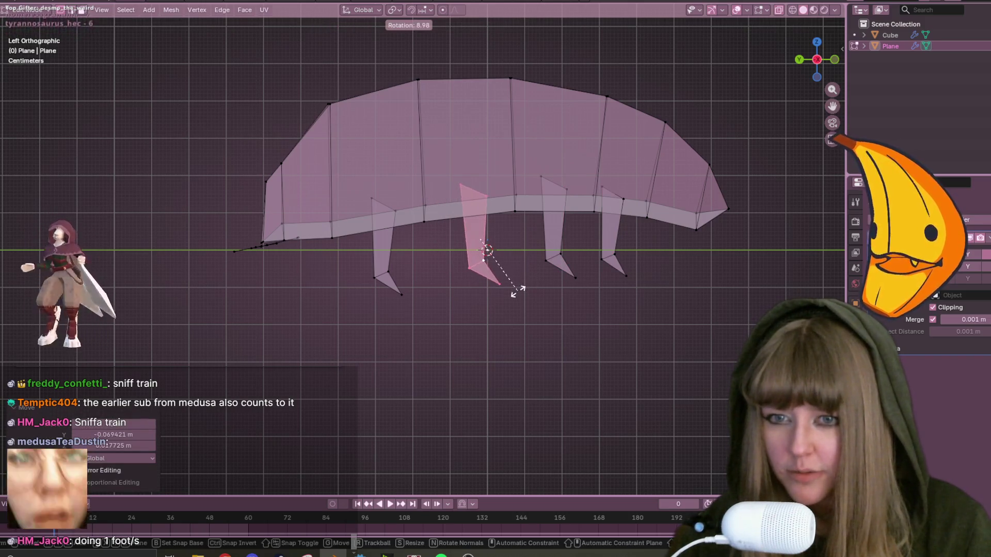
pyautogui.click(517, 292)
# Enlarge the middle leg to 1.103 and reposition it slightly left.
pyautogui.press('g')
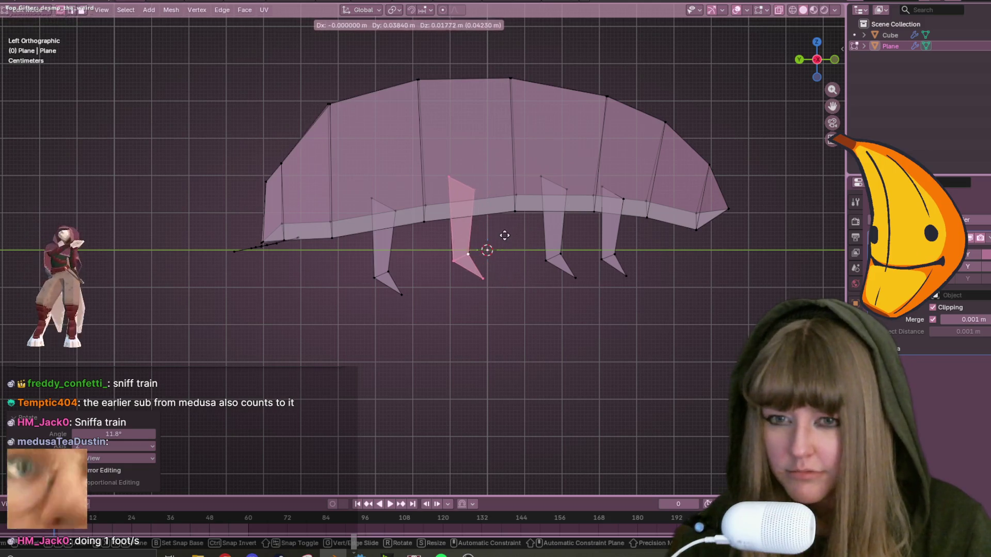
pyautogui.click(519, 267)
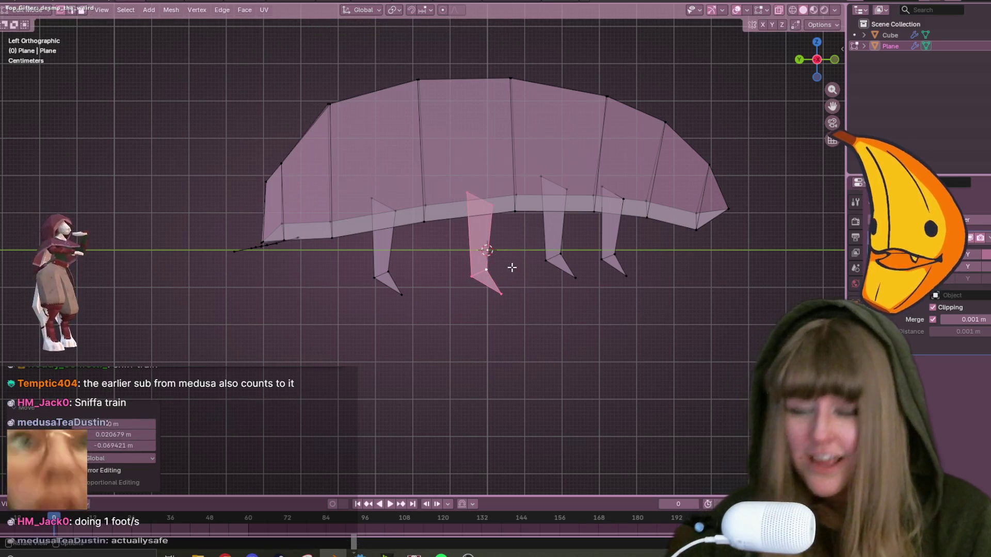
pyautogui.press('s')
pyautogui.click(516, 265)
pyautogui.press('g')
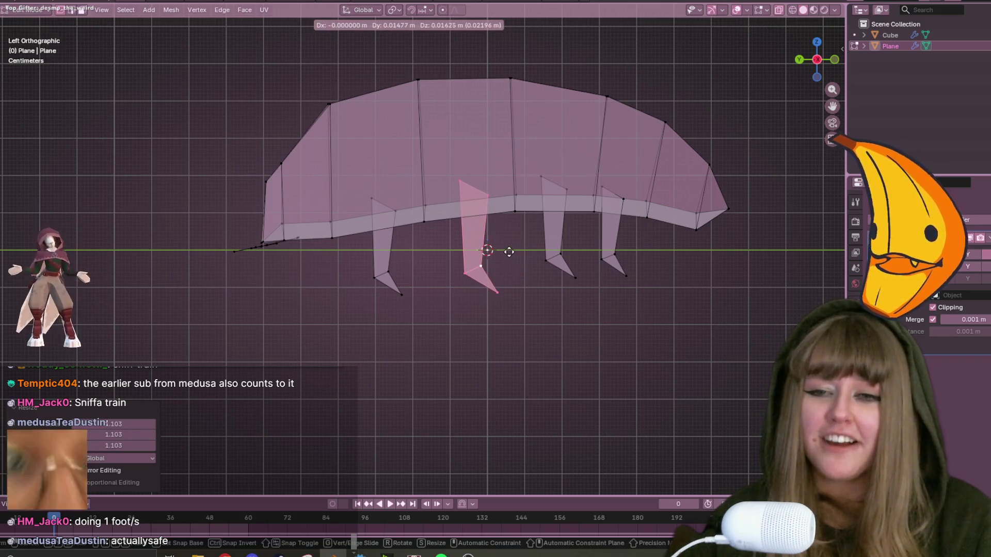
pyautogui.click(509, 251)
pyautogui.press('g')
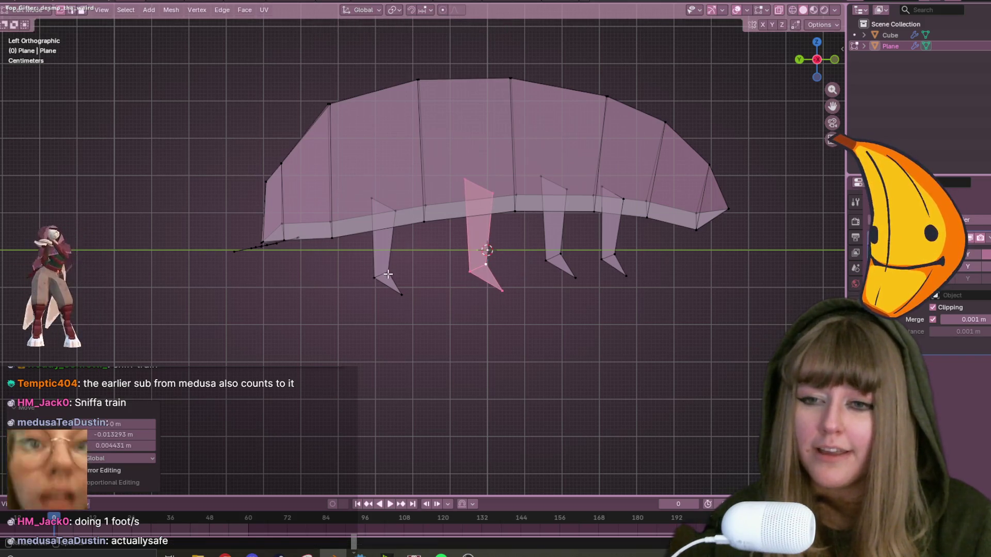
pyautogui.click(388, 273)
# Enlarge the leftmost leg to 1.091 and nudge it slightly down.
pyautogui.click(390, 271)
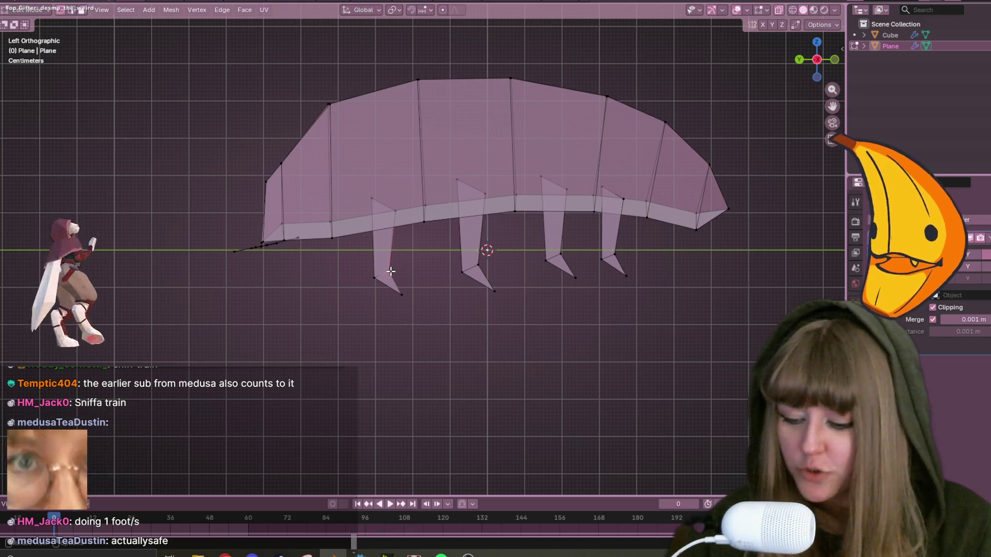
pyautogui.press('l')
pyautogui.press('s')
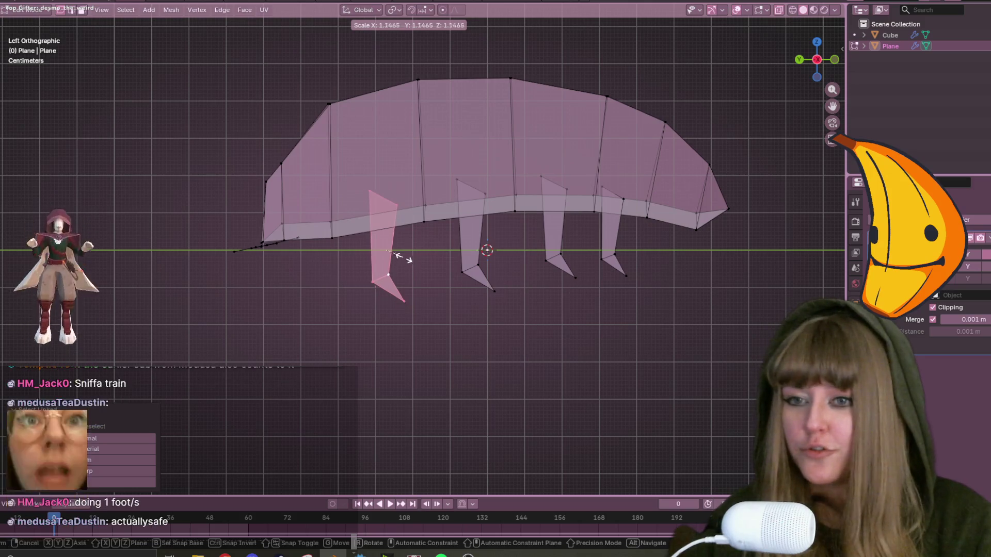
pyautogui.click(404, 252)
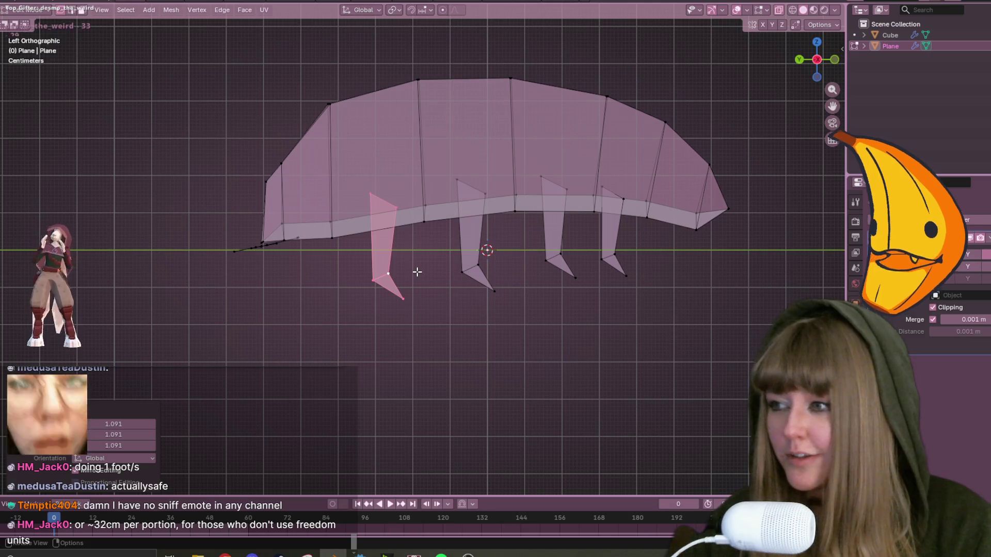
pyautogui.press('g')
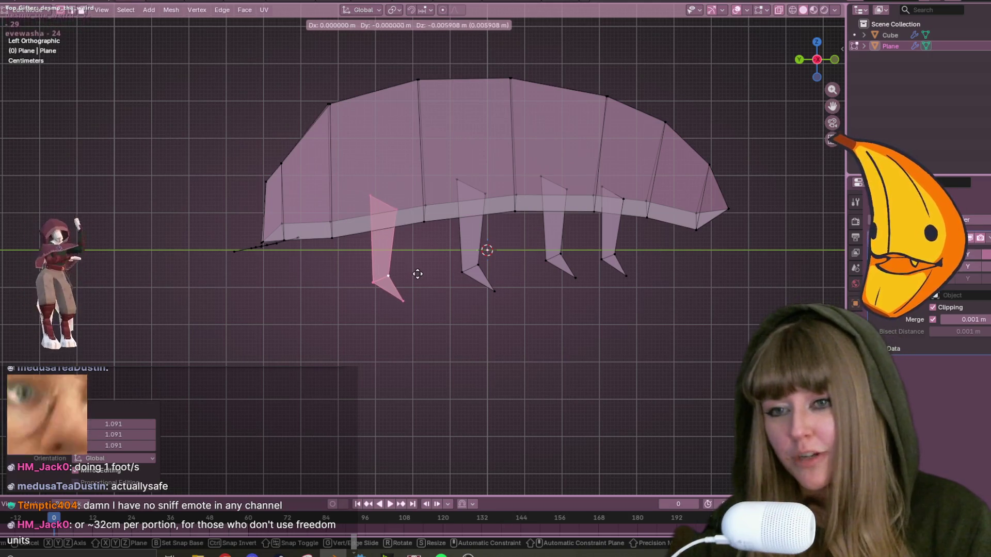
pyautogui.click(417, 275)
pyautogui.moveTo(402, 277)
pyautogui.mouseDown(button='middle')
pyautogui.moveTo(441, 332)
pyautogui.moveTo(413, 279)
pyautogui.moveTo(355, 309)
pyautogui.moveTo(401, 319)
pyautogui.mouseUp(button='middle')
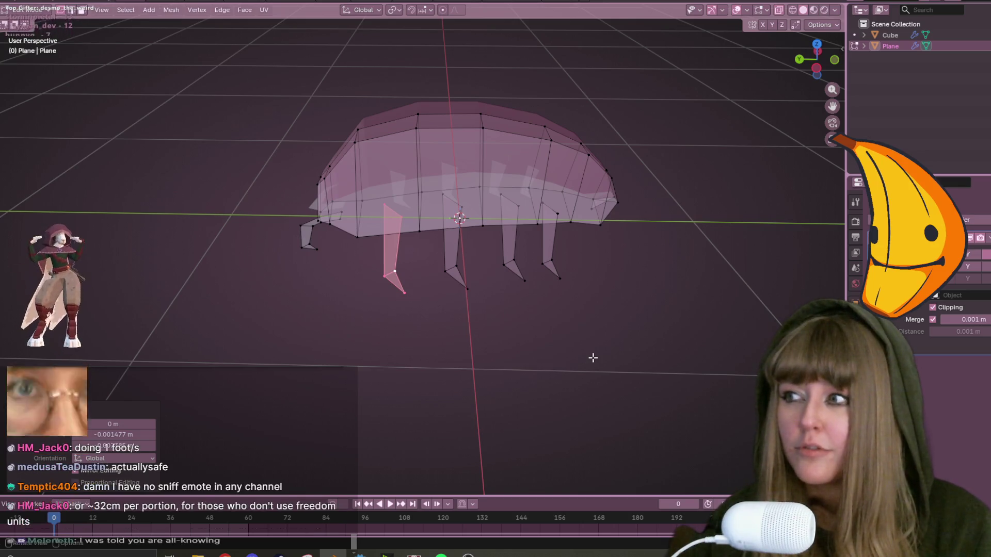
# Orbit into User Perspective, select both middle legs with L, and switch to Front Orthographic.
pyautogui.moveTo(593, 358)
pyautogui.mouseDown(button='middle')
pyautogui.moveTo(620, 292)
pyautogui.moveTo(508, 312)
pyautogui.mouseUp(button='middle')
pyautogui.press('l')
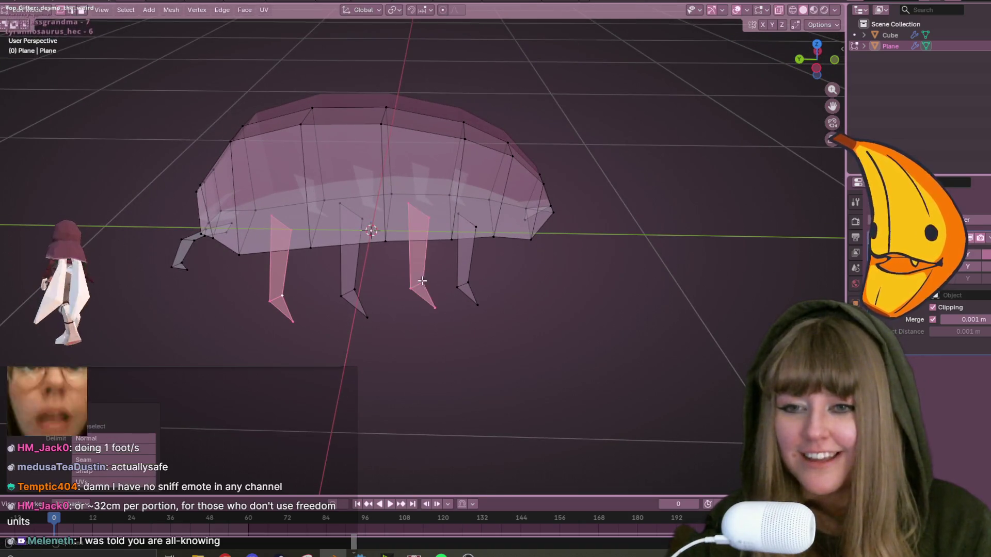
pyautogui.press('l')
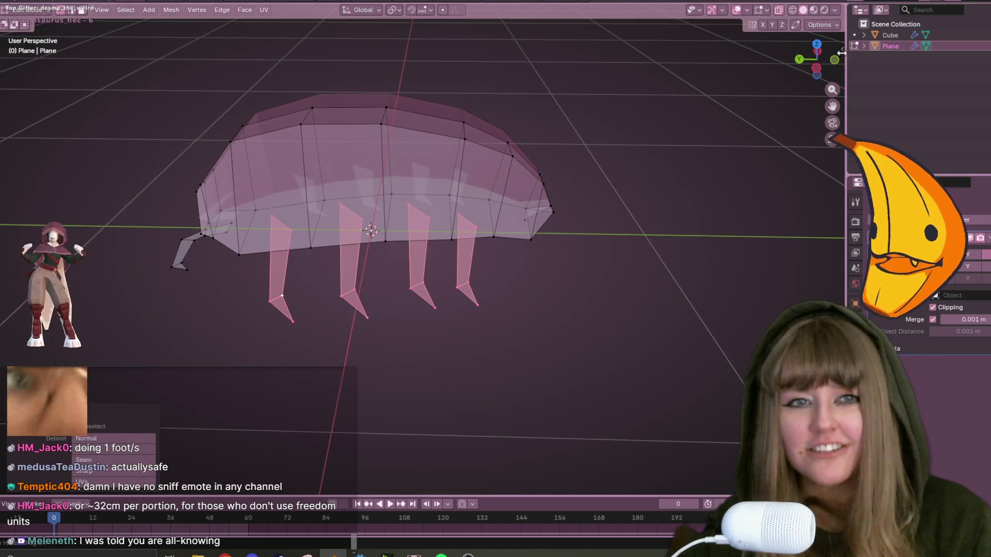
pyautogui.click(835, 59)
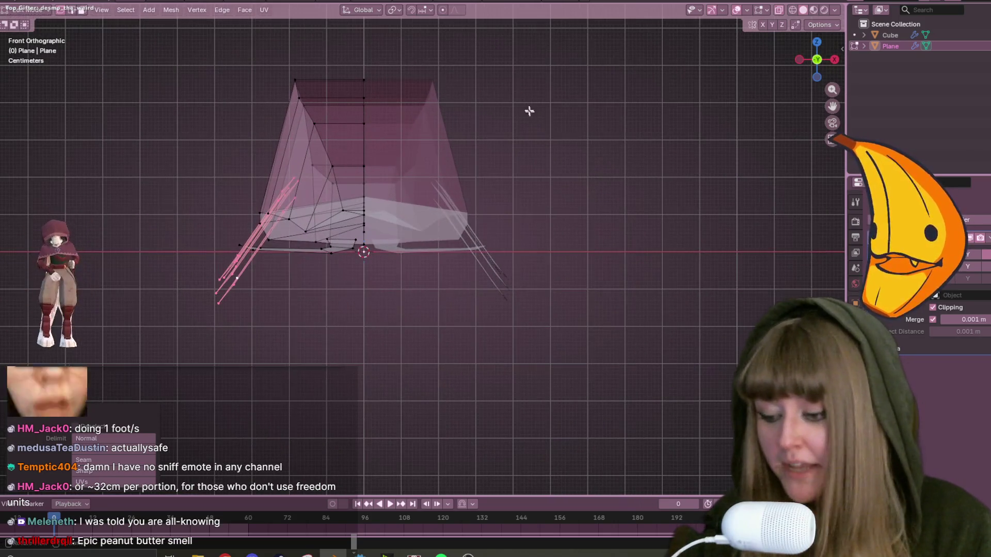
# Rotate the selected legs outward and reposition them in Front and Top Orthographic views.
pyautogui.press('r')
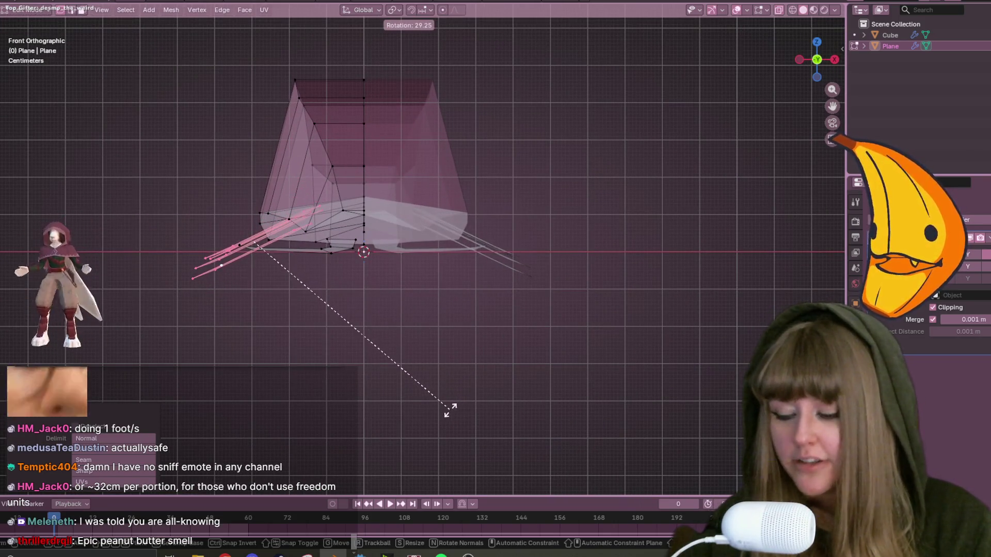
pyautogui.click(449, 410)
pyautogui.press('g')
pyautogui.click(471, 389)
pyautogui.moveTo(471, 389)
pyautogui.mouseDown(button='middle')
pyautogui.moveTo(442, 341)
pyautogui.moveTo(771, 57)
pyautogui.mouseUp(button='middle')
pyautogui.click(820, 60)
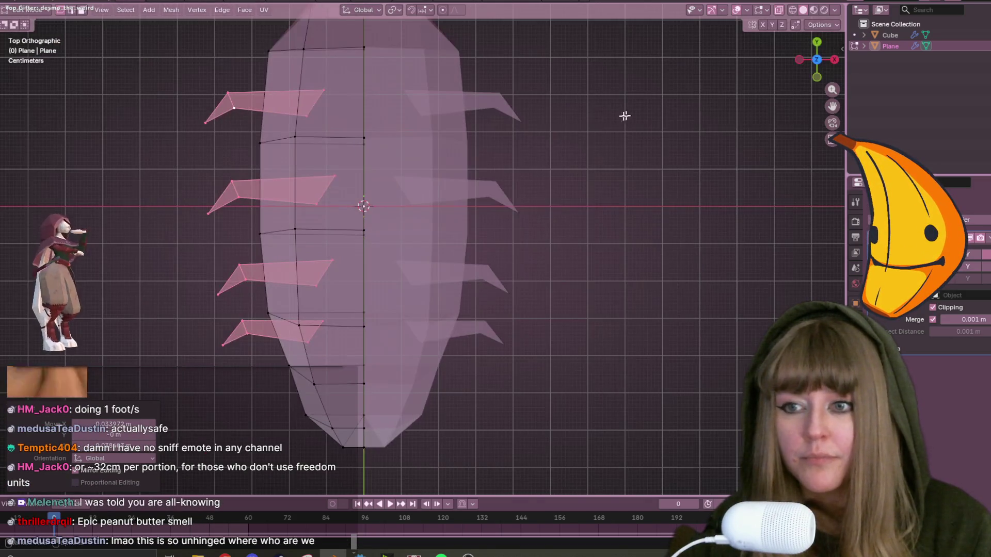
pyautogui.press('g')
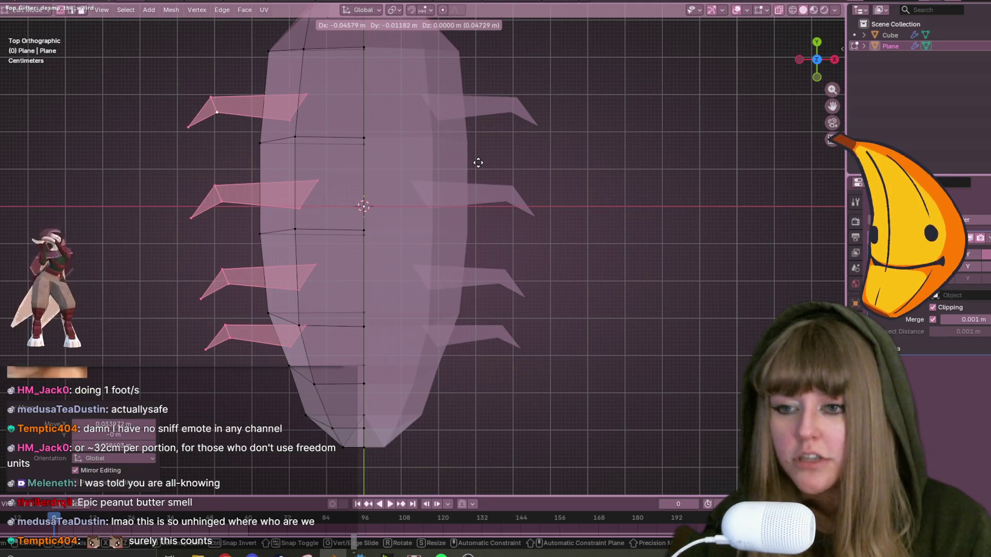
pyautogui.click(478, 162)
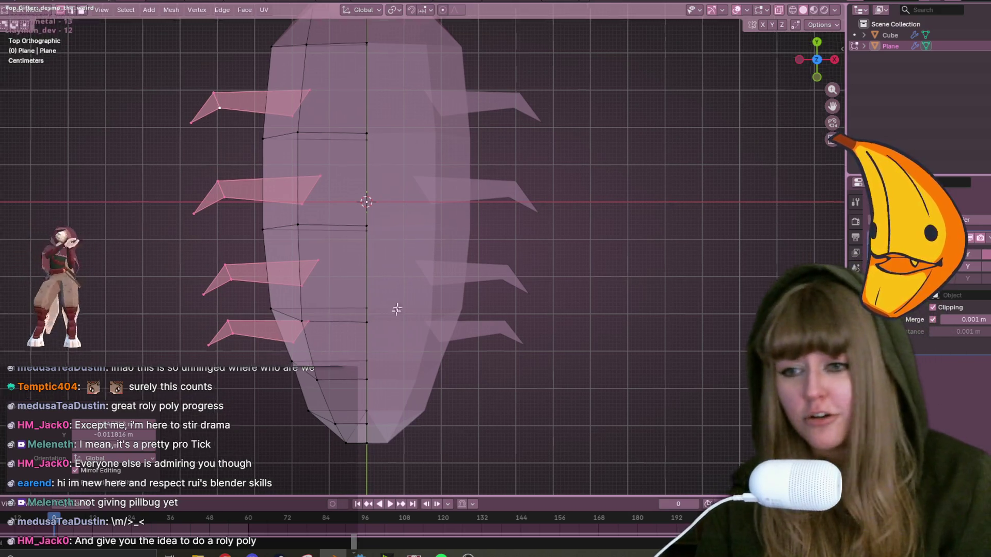
# Select a left leg from its tip, rotate it and place it against the body.
pyautogui.keyDown('shift'); pyautogui.moveTo(393, 318); pyautogui.dragTo(423, 246, button='middle'); pyautogui.keyUp('shift')
pyautogui.click(260, 273)
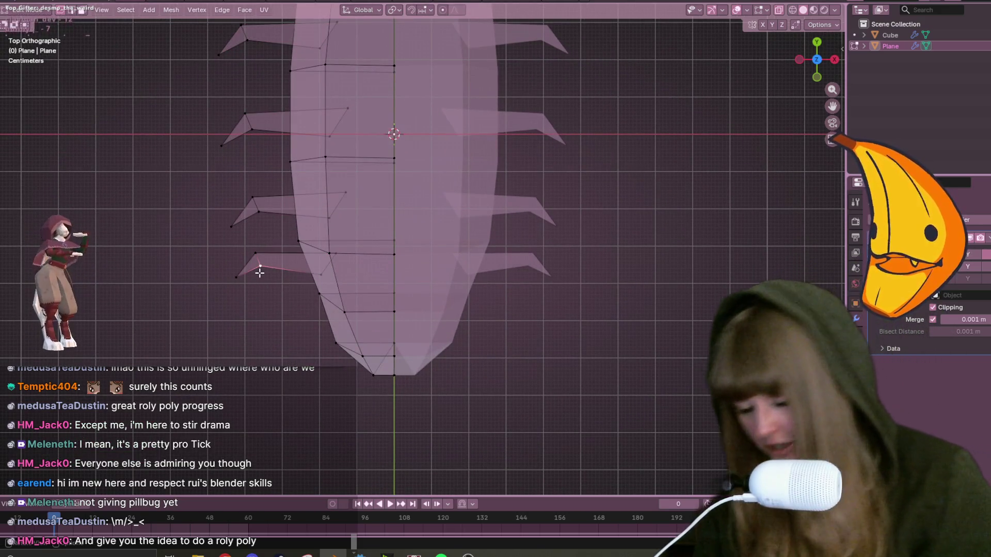
pyautogui.hotkey('ctrl', 'l')
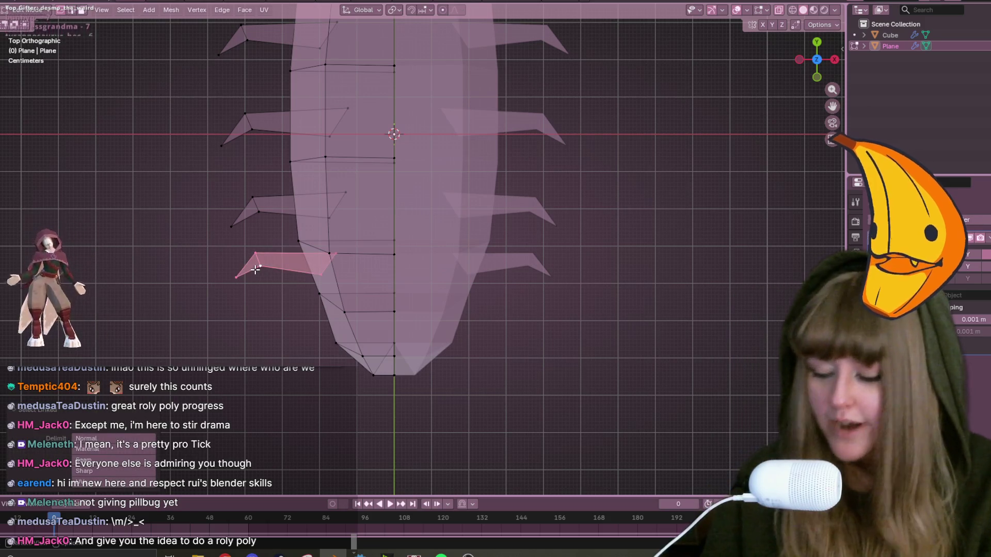
pyautogui.press('r')
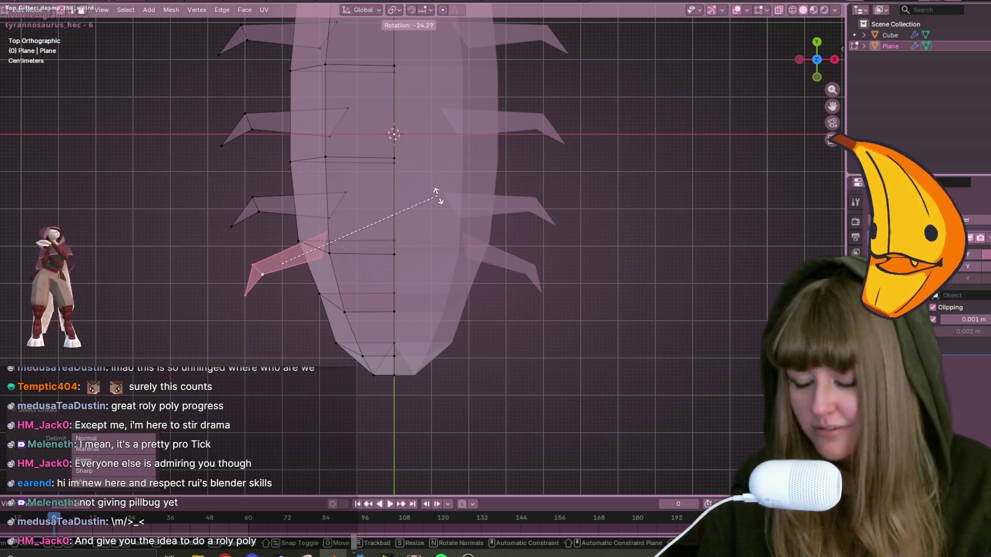
pyautogui.click(437, 195)
pyautogui.press('g')
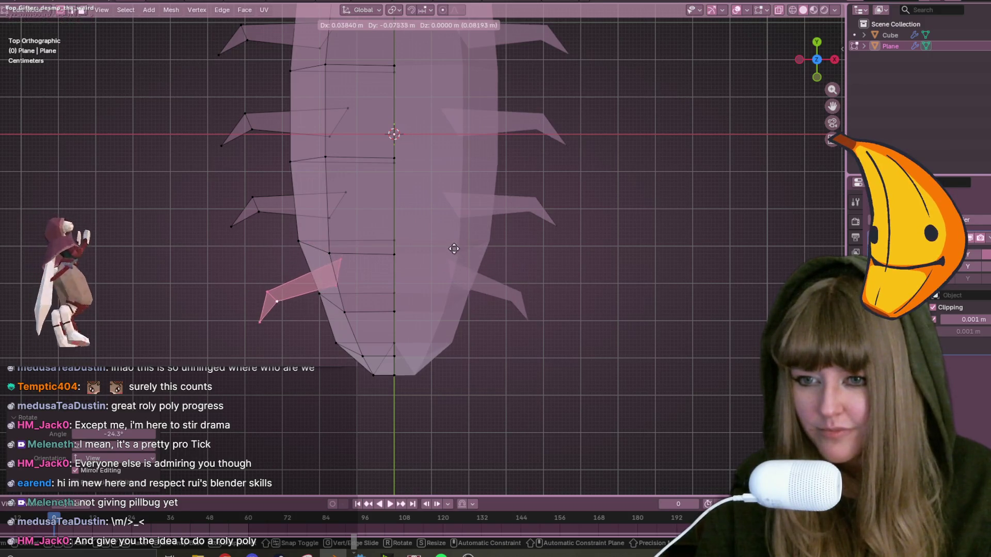
pyautogui.click(459, 248)
pyautogui.keyDown('shift'); pyautogui.moveTo(357, 201); pyautogui.dragTo(389, 233, button='middle'); pyautogui.keyUp('shift')
pyautogui.press('g')
pyautogui.click(376, 221)
# Select the next leg, rotate it to a new angle and move it into place.
pyautogui.click(380, 222)
pyautogui.press('g')
pyautogui.rightClick(381, 223)
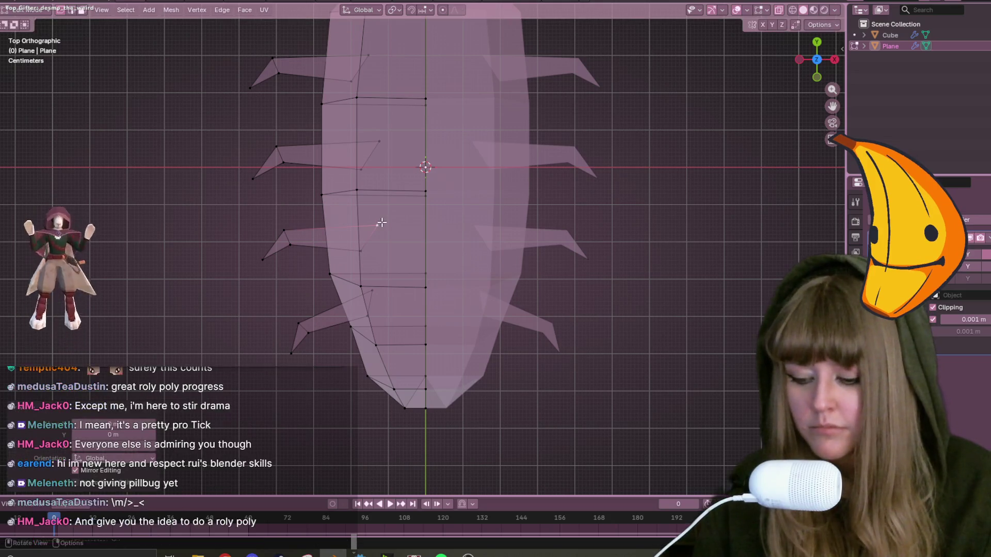
pyautogui.press('l')
pyautogui.press('r')
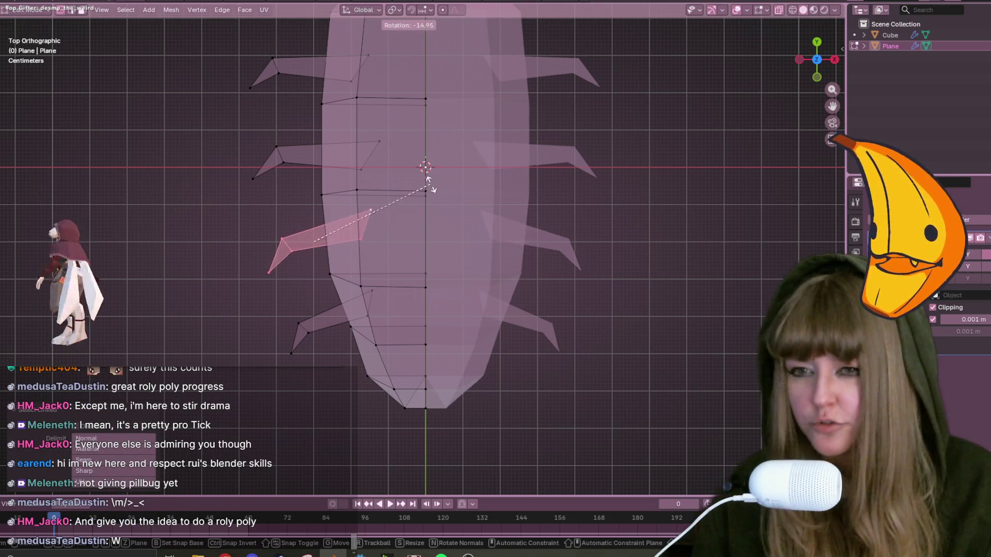
pyautogui.click(428, 189)
pyautogui.press('g')
pyautogui.click(424, 188)
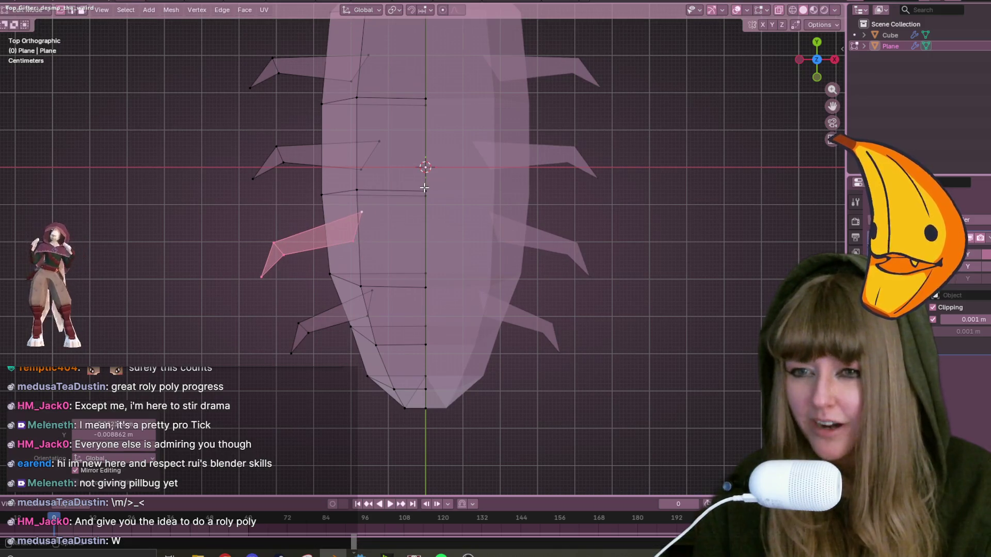
# Select the upper leg, undo its accidental deletion, and move it to its final position.
pyautogui.rightClick(385, 144)
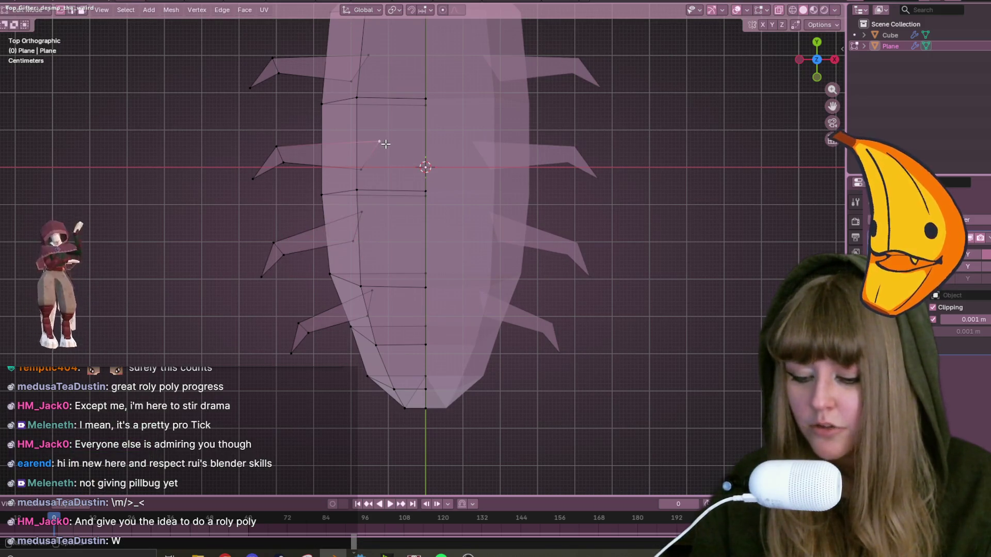
pyautogui.hotkey('ctrl', 'l')
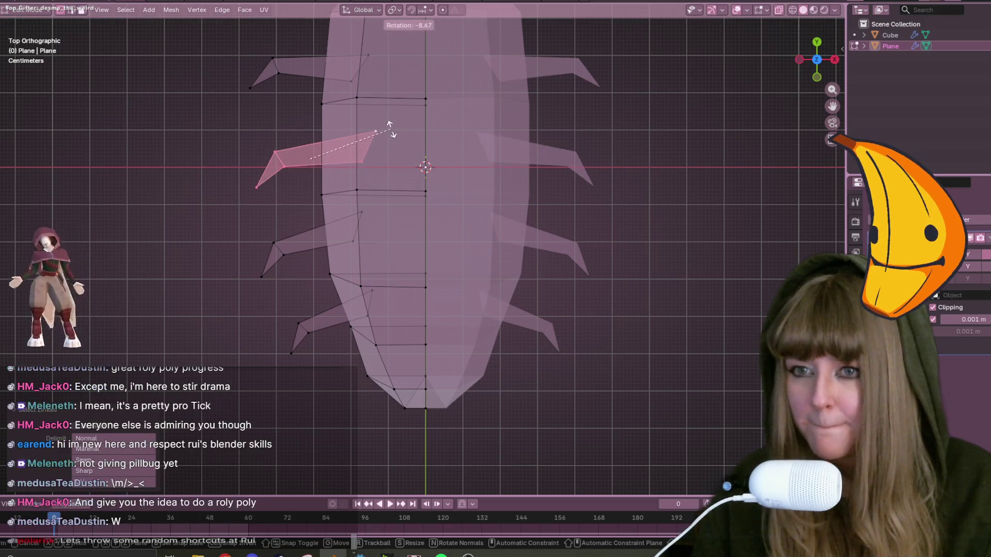
pyautogui.press('x')
pyautogui.click(357, 150)
pyautogui.hotkey('ctrl', 'z')
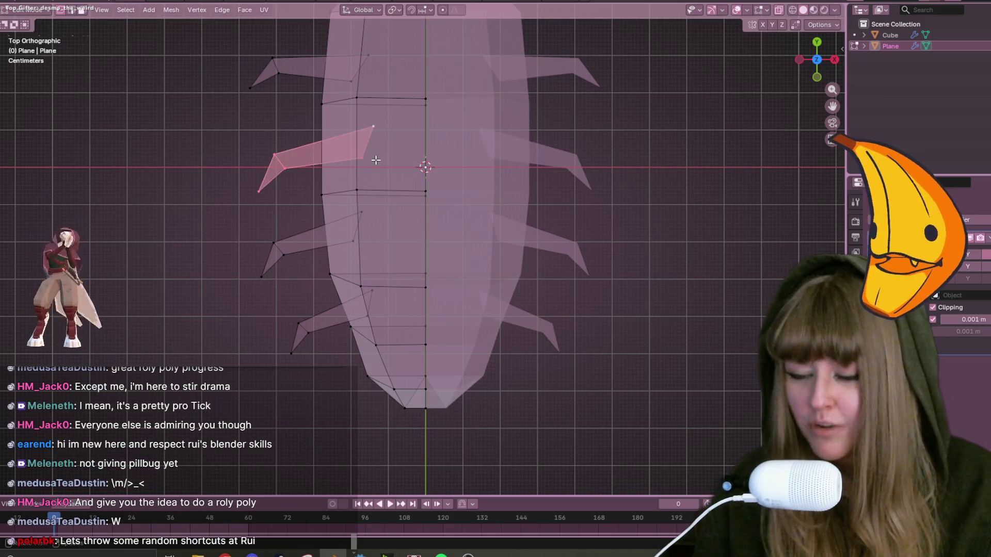
pyautogui.press('g')
pyautogui.click(357, 144)
pyautogui.press('g')
pyautogui.click(382, 144)
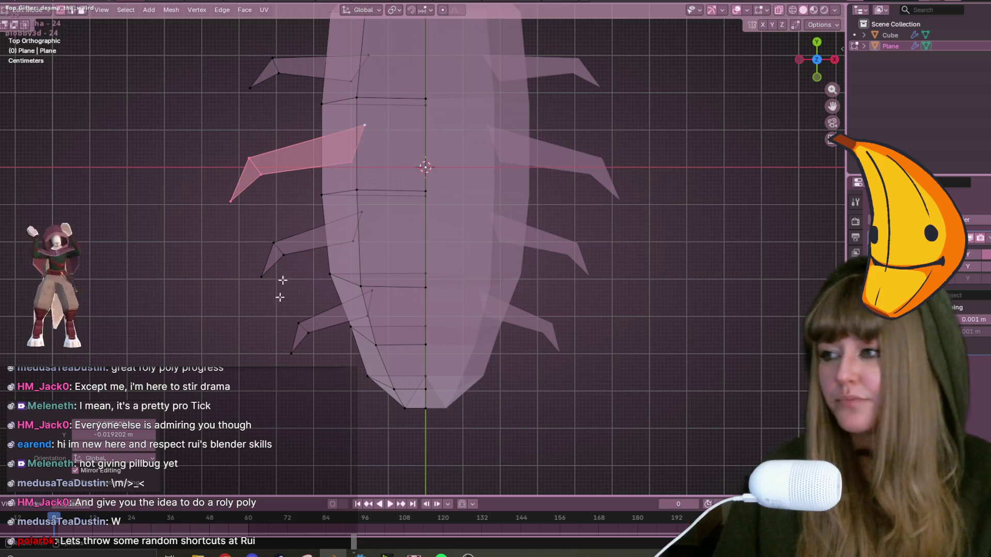
pyautogui.scroll(-2, 308, 181)
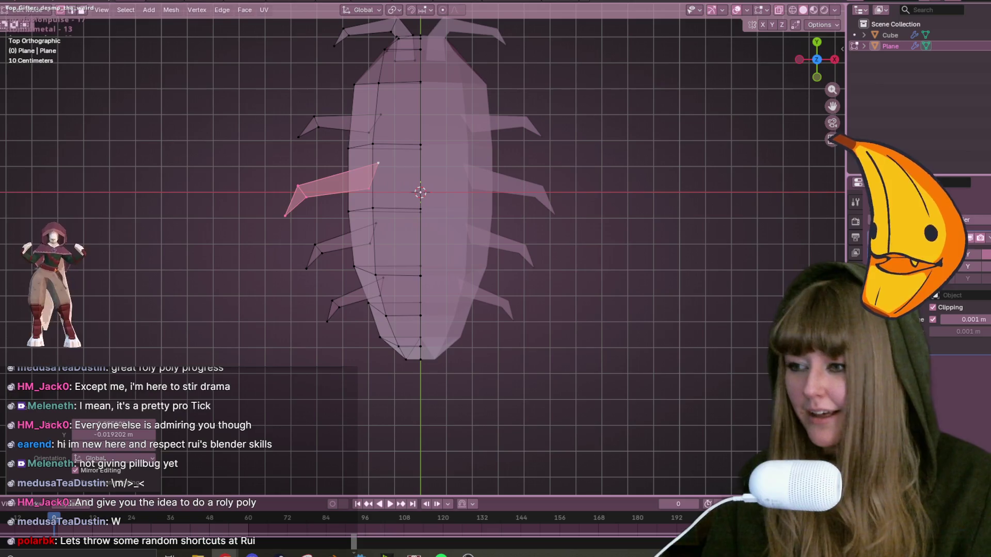
# Switch to Left Orthographic side view and reposition the front leg's vertices.
pyautogui.moveTo(283, 126)
pyautogui.mouseDown(button='middle')
pyautogui.moveTo(372, 270)
pyautogui.moveTo(436, 172)
pyautogui.moveTo(489, 298)
pyautogui.mouseUp(button='middle')
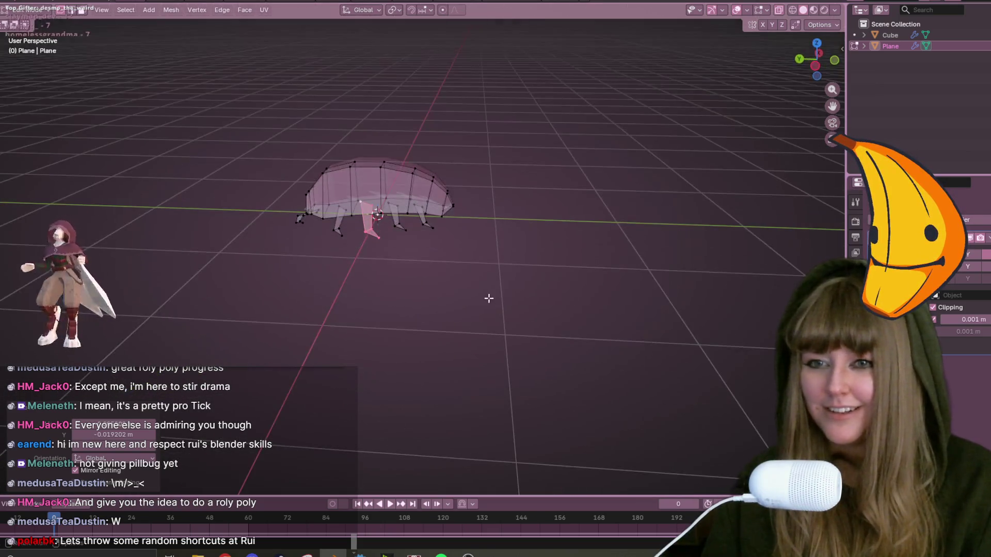
pyautogui.moveTo(713, 88)
pyautogui.mouseDown(button='middle')
pyautogui.moveTo(582, 190)
pyautogui.moveTo(549, 117)
pyautogui.moveTo(642, 160)
pyautogui.mouseUp(button='middle')
pyautogui.click(819, 68)
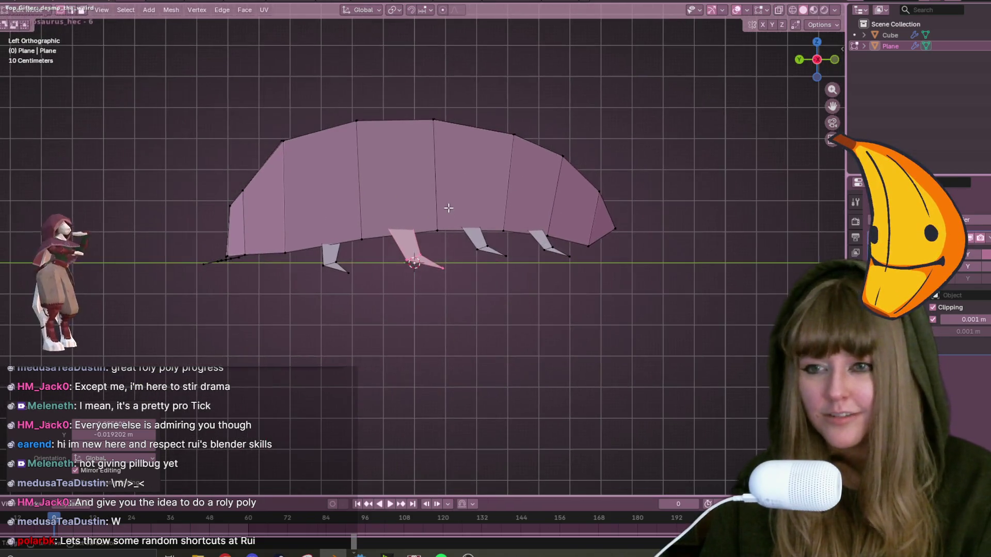
pyautogui.press('g')
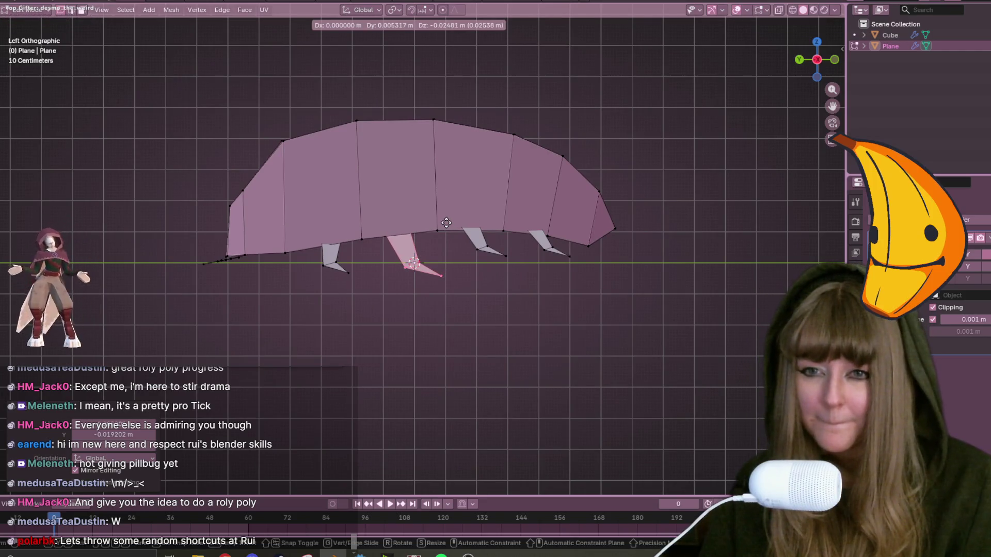
pyautogui.click(446, 223)
# Select the third, fourth and front legs and lower them below the shell.
pyautogui.doubleClick(480, 248)
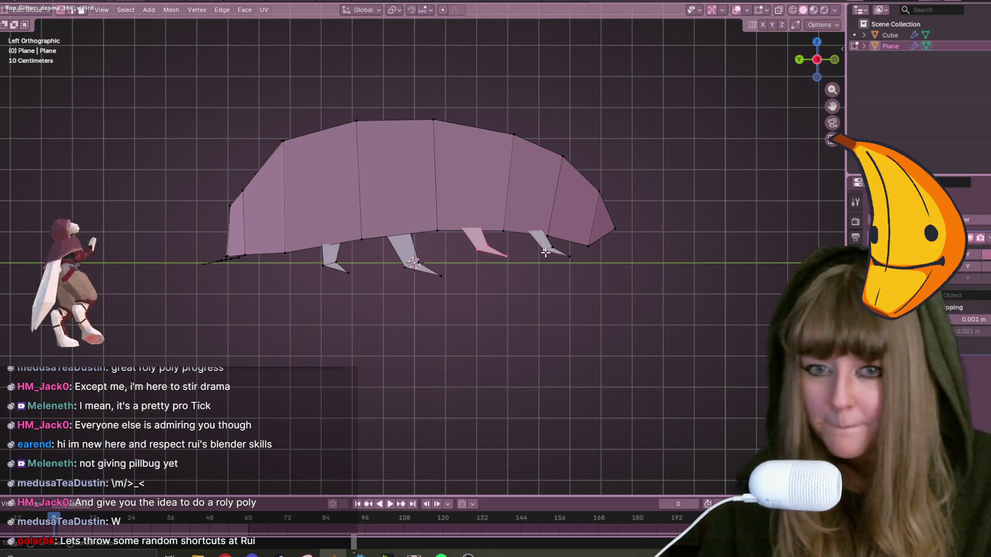
pyautogui.keyDown('shift'); pyautogui.doubleClick(546, 253); pyautogui.keyUp('shift')
pyautogui.keyDown('shift'); pyautogui.doubleClick(333, 258); pyautogui.keyUp('shift')
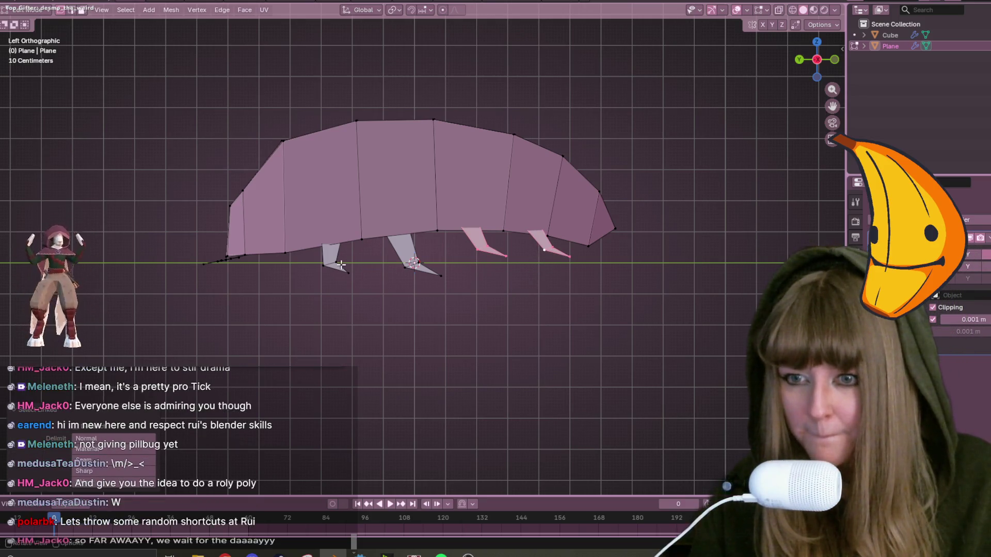
pyautogui.press('g')
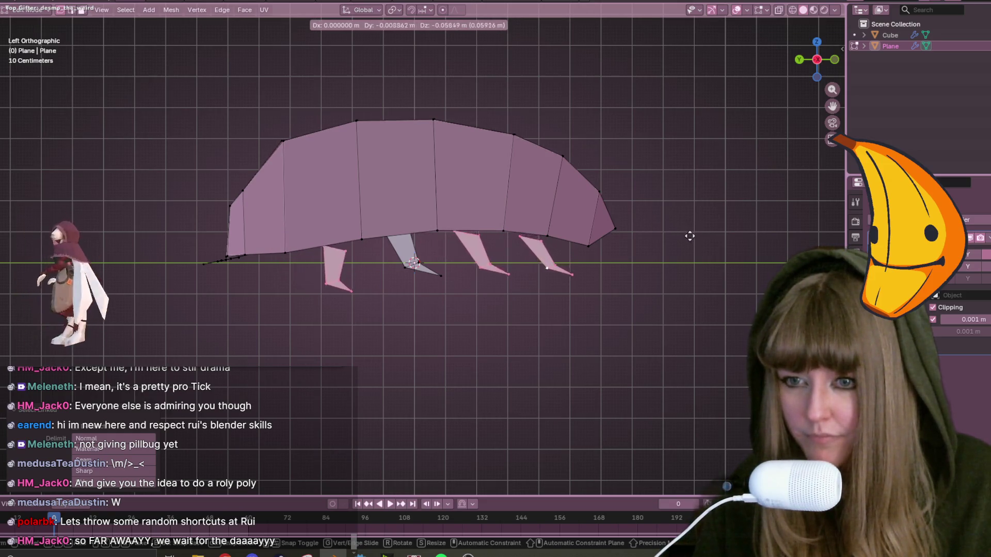
pyautogui.click(680, 223)
pyautogui.moveTo(681, 224)
pyautogui.mouseDown(button='middle')
pyautogui.moveTo(660, 289)
pyautogui.moveTo(712, 332)
pyautogui.moveTo(504, 394)
pyautogui.mouseUp(button='middle')
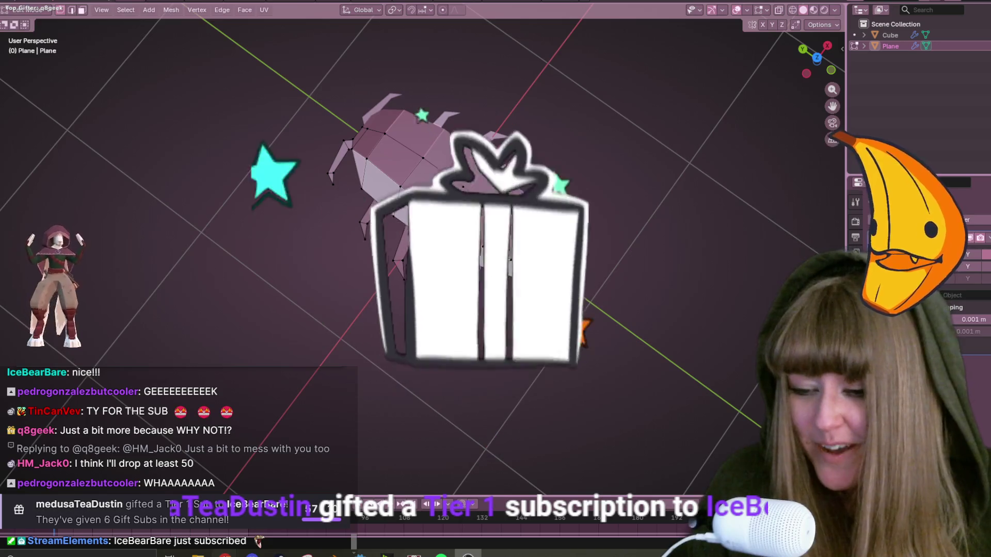
pyautogui.moveTo(227, 554)
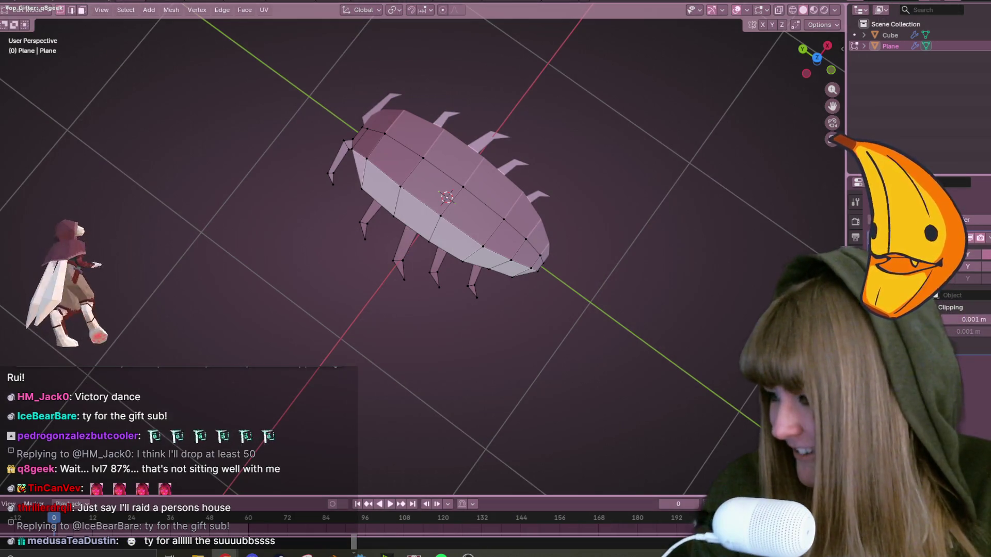
# Alt-Tab to the Chrome window showing the offline Twitch channel page.
pyautogui.hotkey('alt', 'Tab')
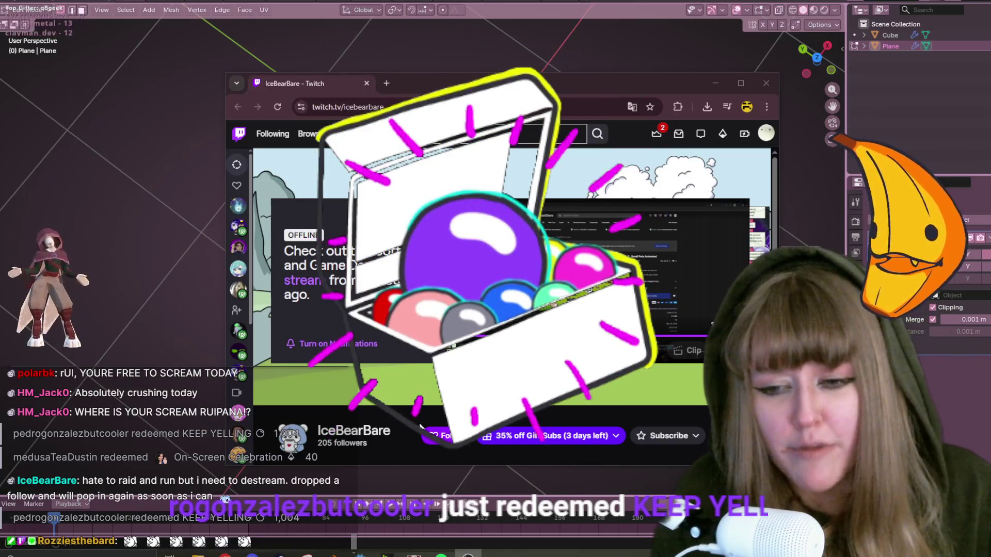
# Follow the Twitch channel, pause the suggested-stream preview, and drag Chrome off-screen.
pyautogui.click(434, 437)
pyautogui.scroll(-2, 414, 437)
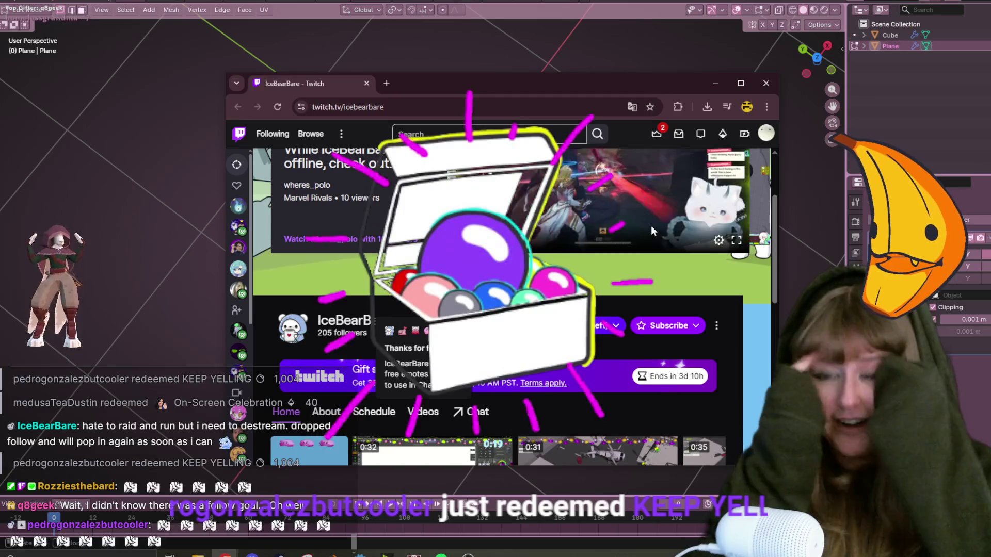
pyautogui.scroll(2, 614, 271)
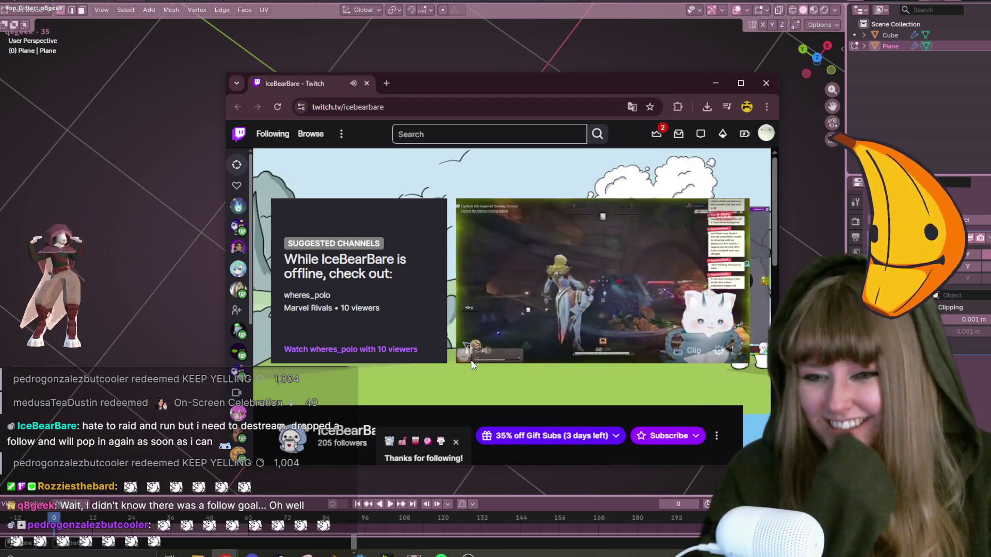
pyautogui.click(470, 351)
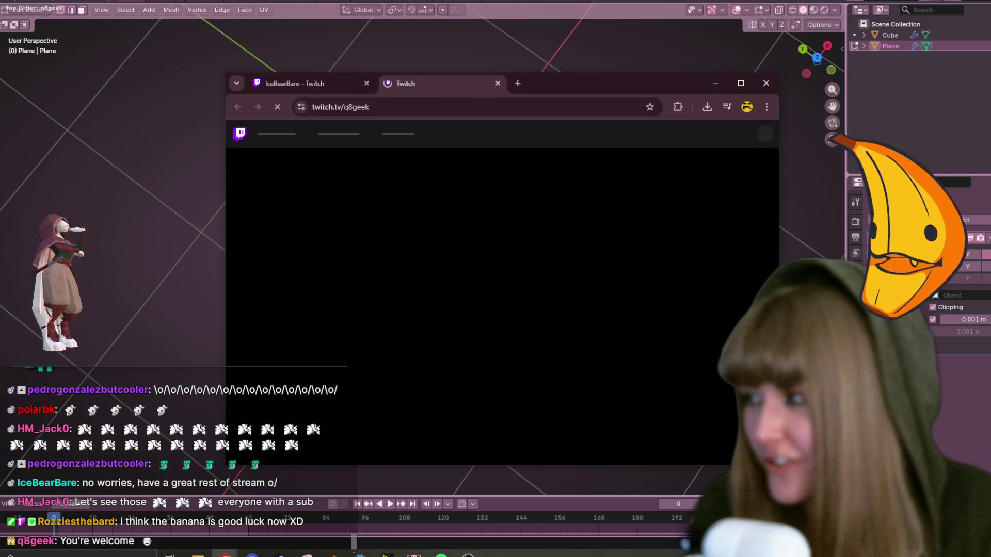
pyautogui.moveTo(624, 88)
pyautogui.mouseDown()
pyautogui.moveTo(396, 206)
pyautogui.moveTo(171, 556)
pyautogui.mouseUp()
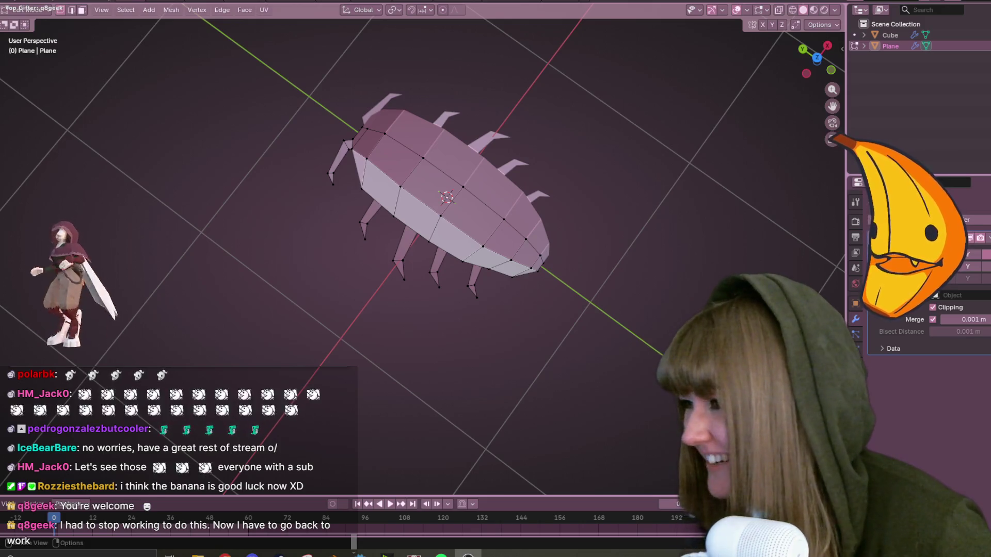
# Select one whole leg with L and scale it up by 1.094, then pick a shell vertex.
pyautogui.moveTo(432, 214); pyautogui.dragTo(529, 152, button='middle')
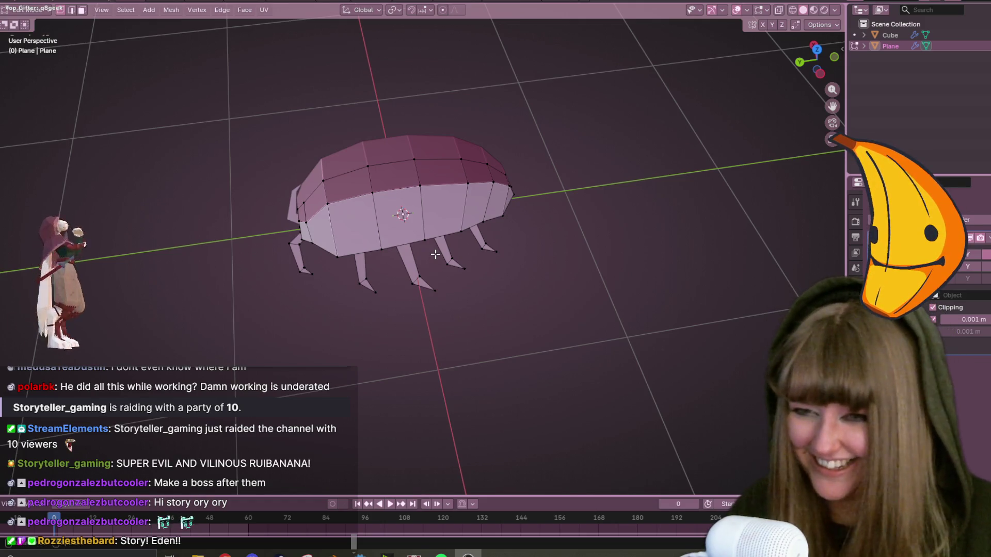
pyautogui.moveTo(449, 278)
pyautogui.mouseDown(button='middle')
pyautogui.moveTo(439, 278)
pyautogui.moveTo(445, 258)
pyautogui.moveTo(573, 296)
pyautogui.moveTo(458, 275)
pyautogui.mouseUp(button='middle')
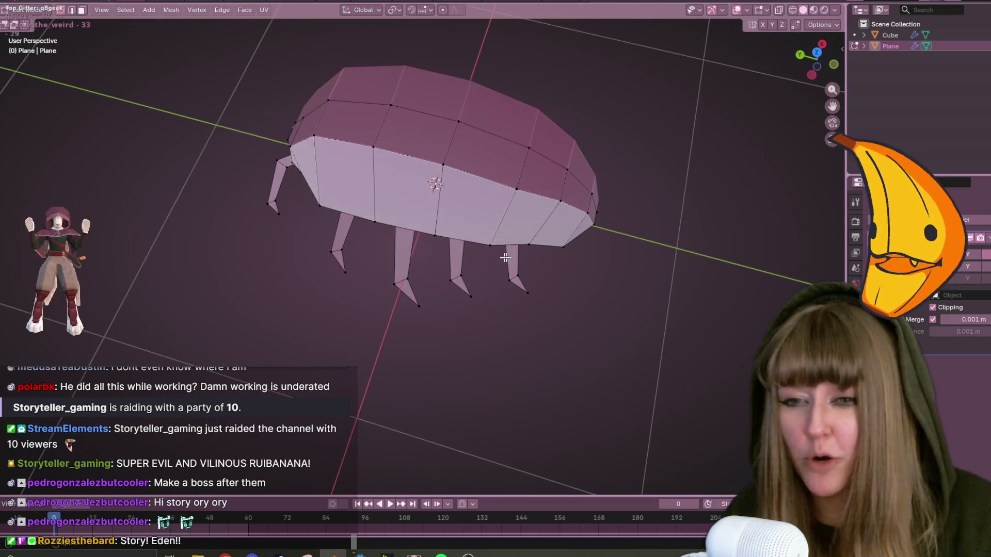
pyautogui.press('l')
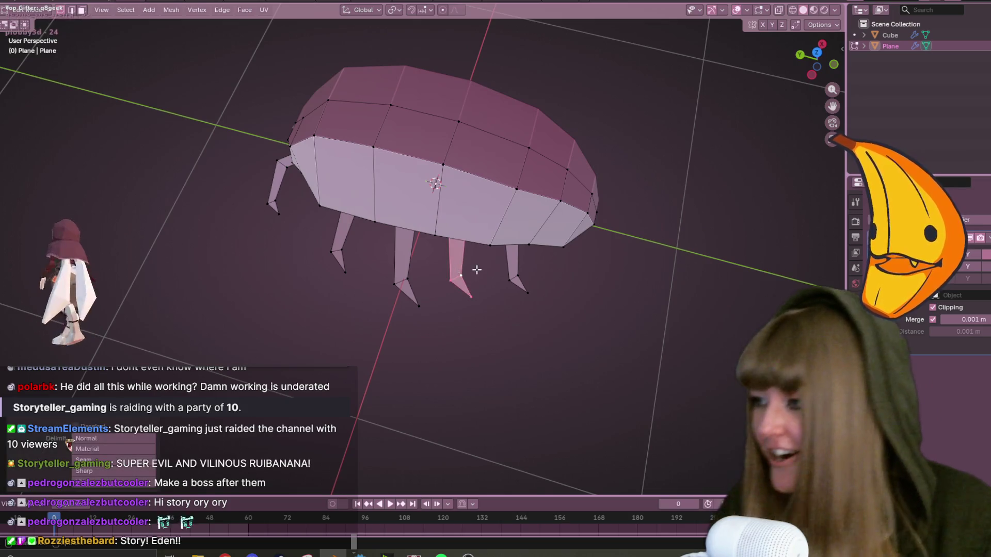
pyautogui.press('s')
pyautogui.click(523, 272)
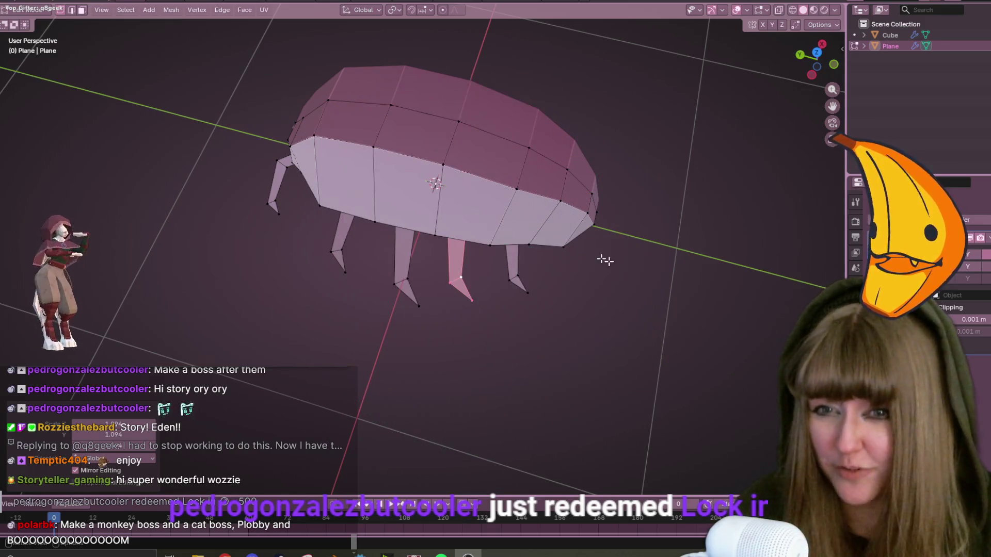
pyautogui.moveTo(498, 162); pyautogui.dragTo(525, 237, button='middle')
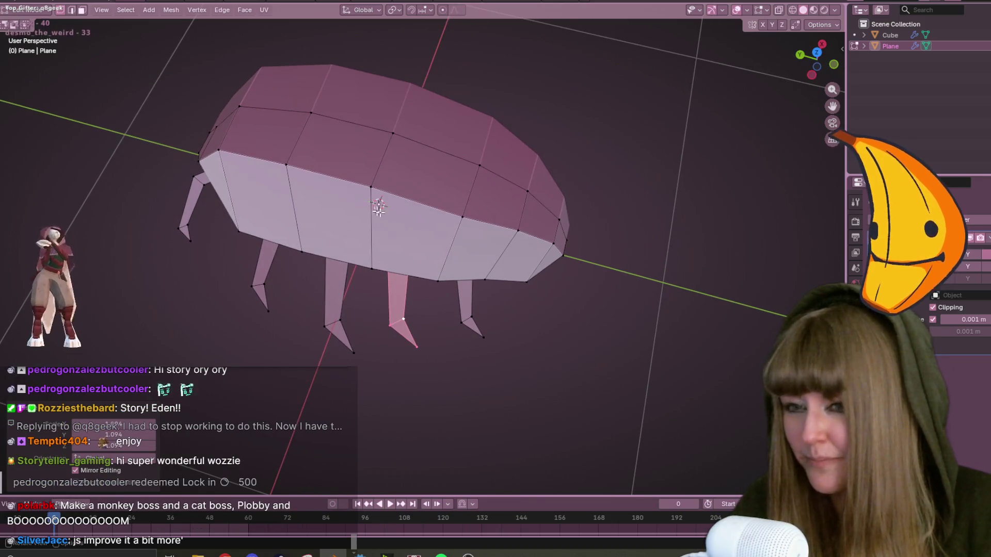
pyautogui.click(462, 216)
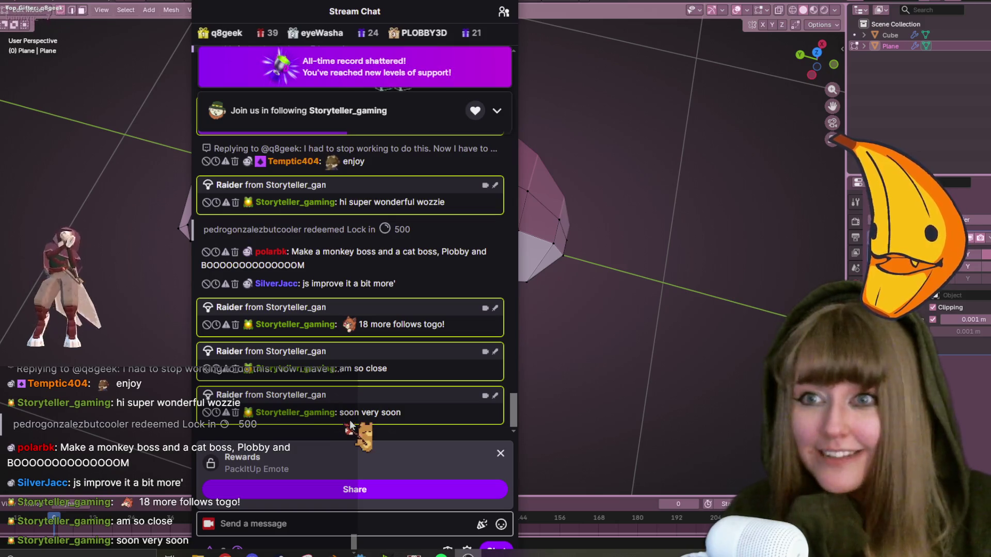
# Close the emote popup, send the drafted chat message, and push the chat window to the left edge.
pyautogui.click(366, 491)
pyautogui.write('Choo Chooo')
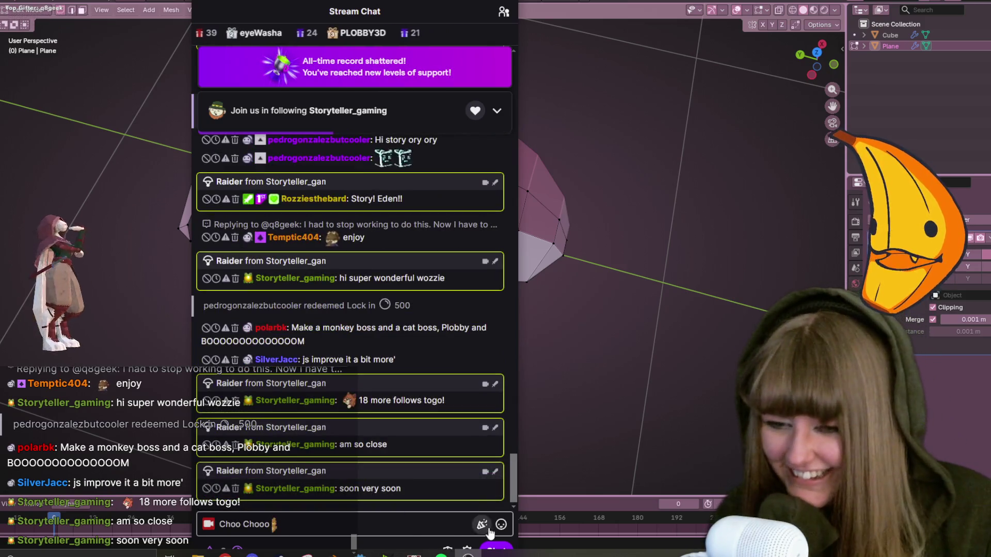
pyautogui.click(490, 551)
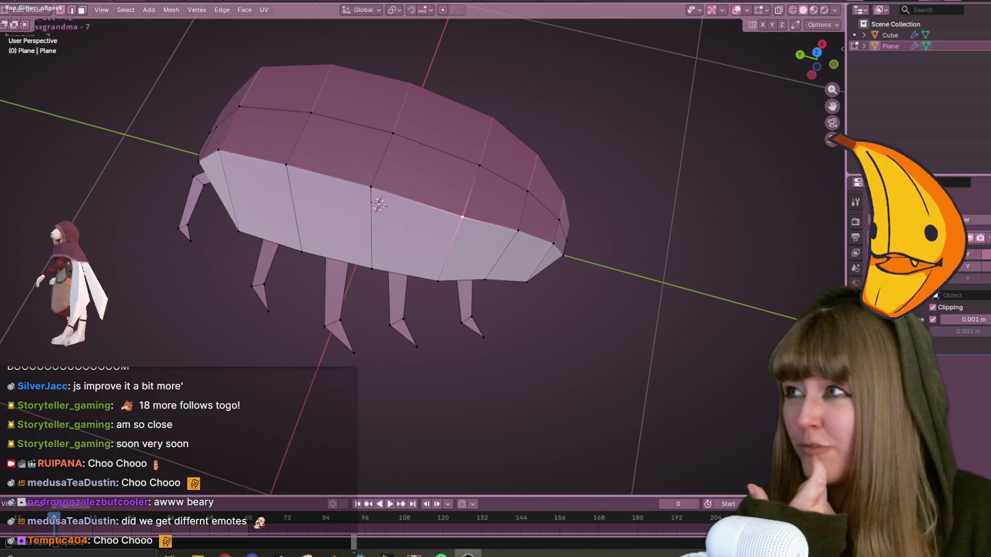
pyautogui.hotkey('alt', 'Tab')
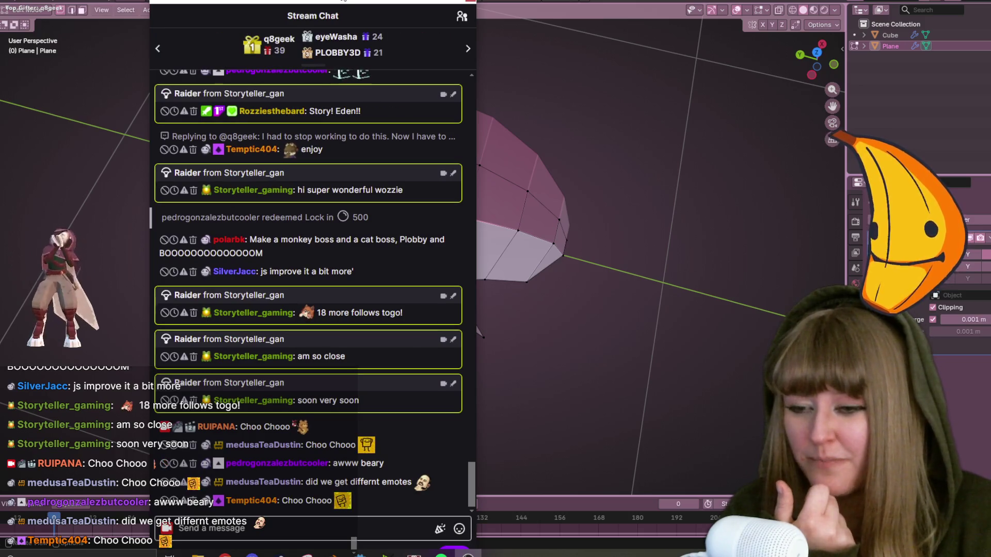
pyautogui.moveTo(340, 11); pyautogui.dragTo(0, 56)
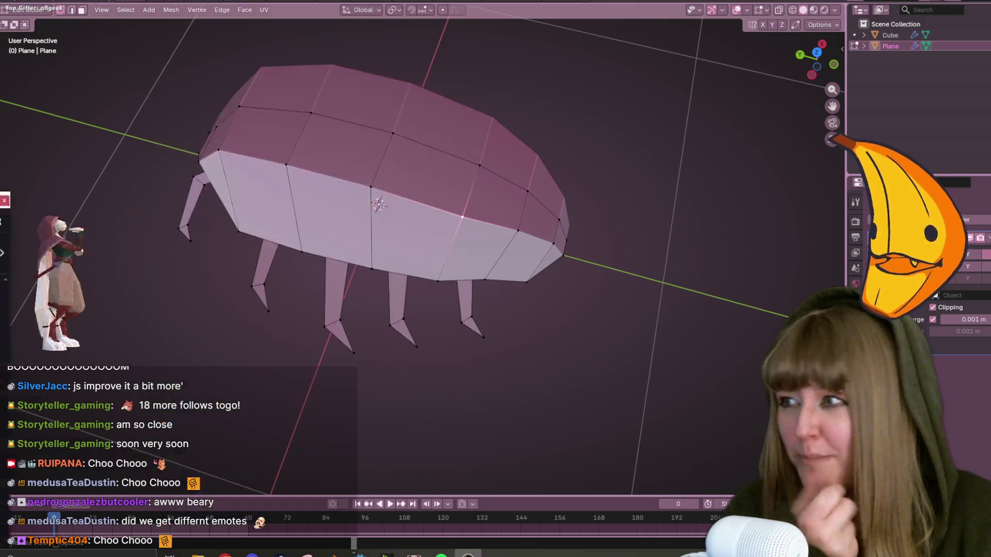
# Clear the chat window, orbit beneath the isopod, and snap to Bottom Orthographic view.
pyautogui.click(60, 41)
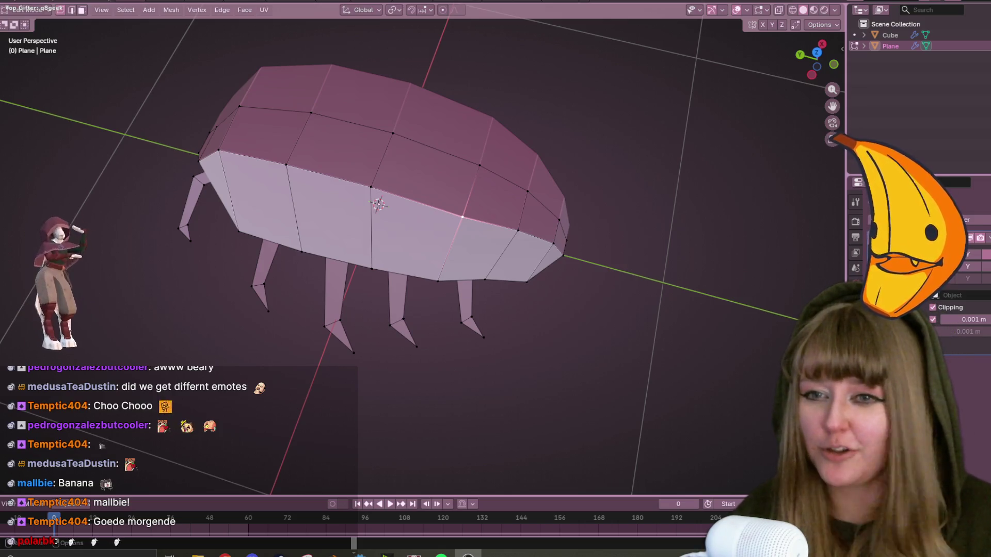
pyautogui.moveTo(217, 171)
pyautogui.mouseDown(button='middle')
pyautogui.moveTo(408, 77)
pyautogui.moveTo(328, 288)
pyautogui.mouseUp(button='middle')
pyautogui.click(228, 286)
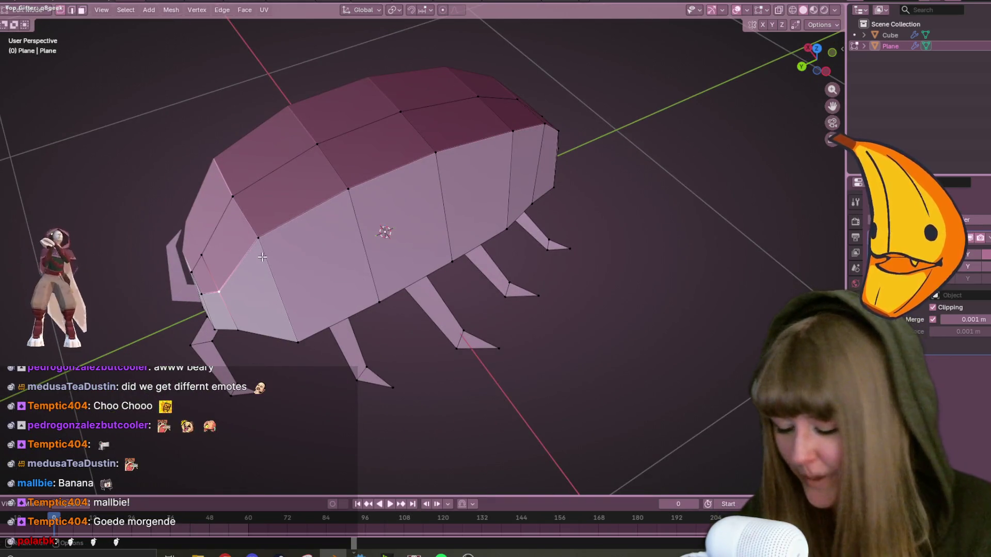
pyautogui.moveTo(814, 70)
pyautogui.mouseDown()
pyautogui.moveTo(803, 46)
pyautogui.moveTo(796, 53)
pyautogui.mouseUp()
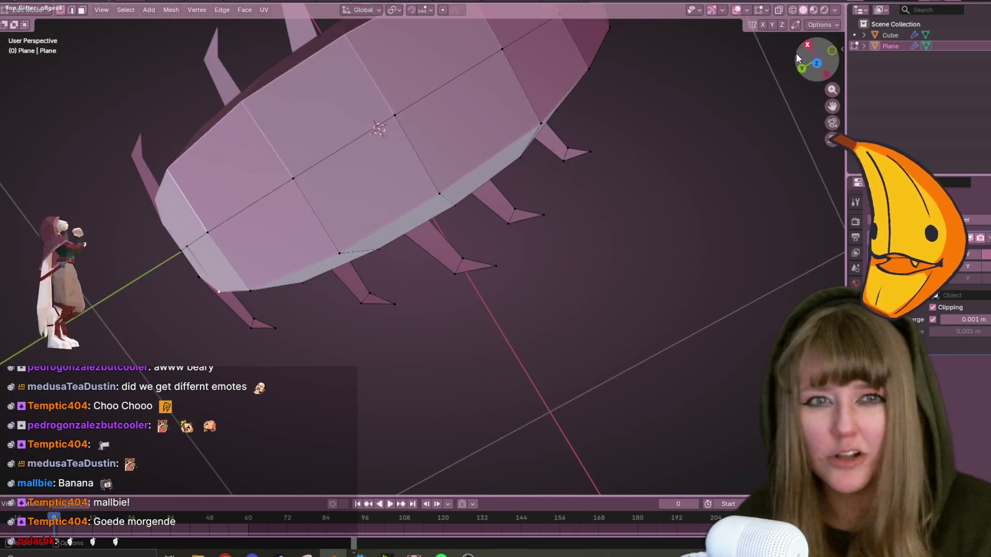
pyautogui.click(817, 63)
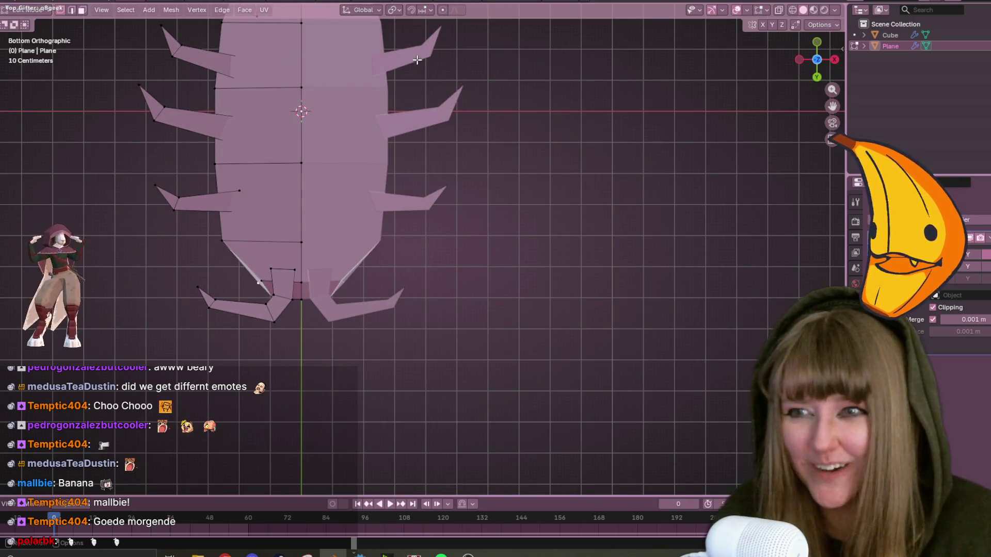
pyautogui.scroll(-2, 417, 60)
pyautogui.scroll(2, 417, 60)
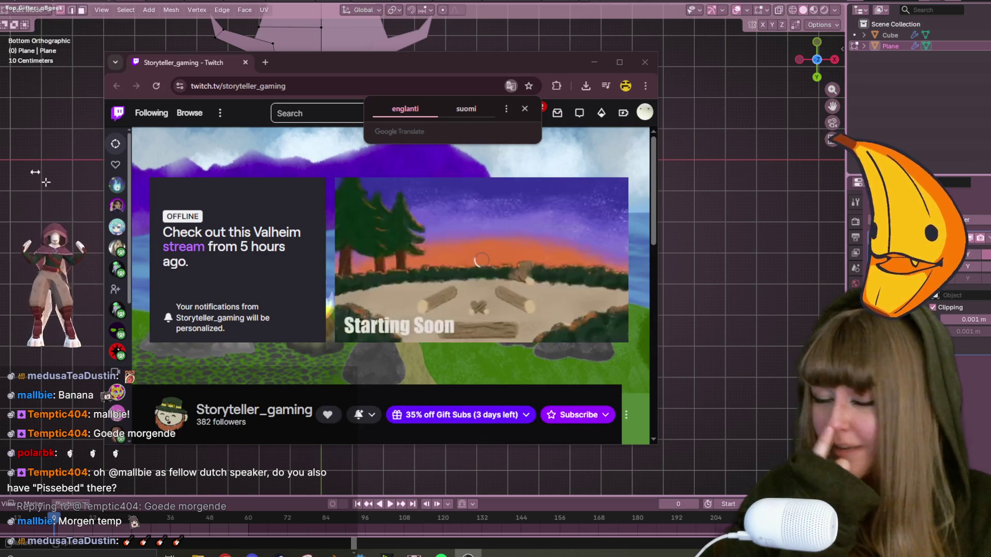
# Dismiss the Google Translate popup and close the Twitch channel window to reveal Blender.
pyautogui.click(525, 108)
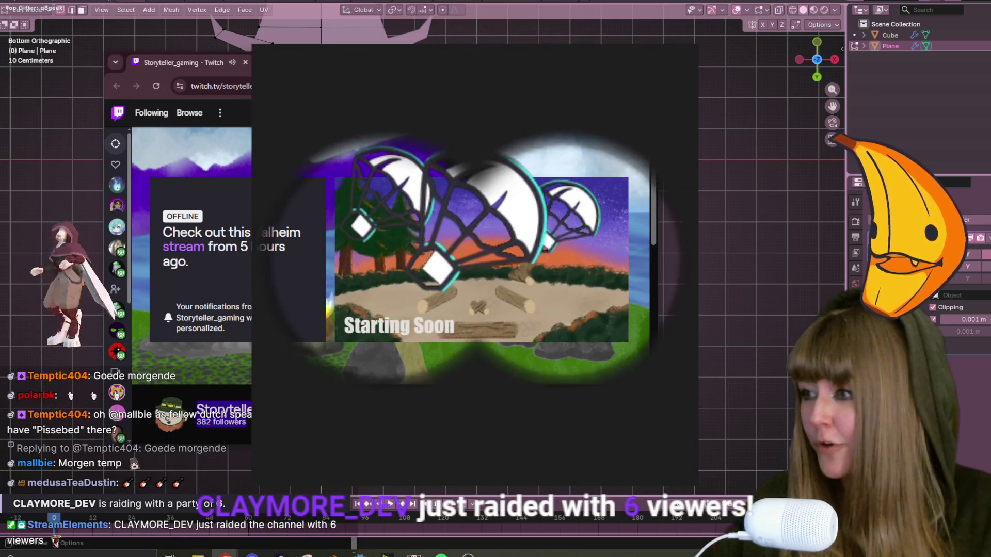
pyautogui.click(645, 63)
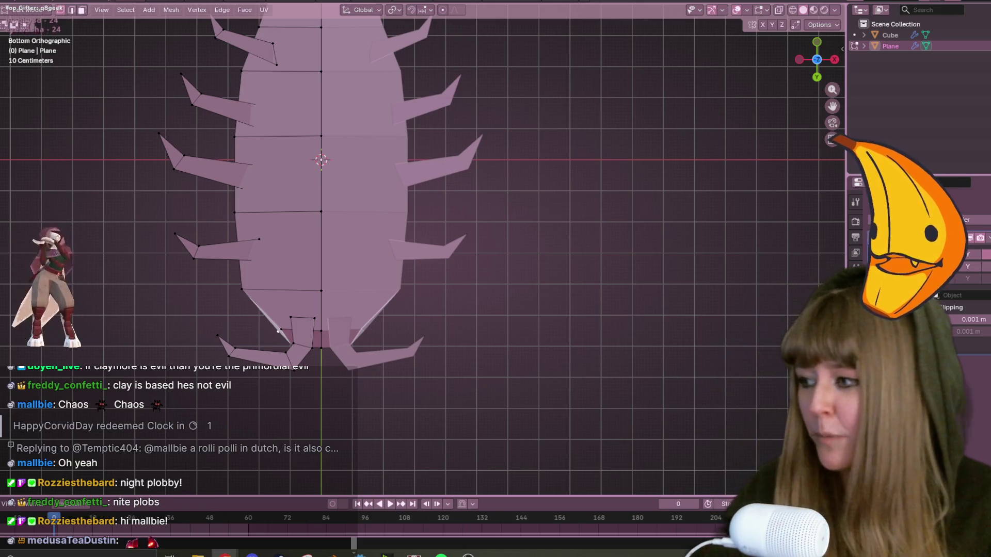
# Orbit the isopod, then snap the viewport to Top Orthographic using the navigation gizmo.
pyautogui.moveTo(295, 76)
pyautogui.mouseDown(button='middle')
pyautogui.moveTo(444, 151)
pyautogui.moveTo(450, 236)
pyautogui.moveTo(496, 231)
pyautogui.moveTo(562, 283)
pyautogui.moveTo(553, 185)
pyautogui.moveTo(560, 345)
pyautogui.moveTo(405, 290)
pyautogui.mouseUp(button='middle')
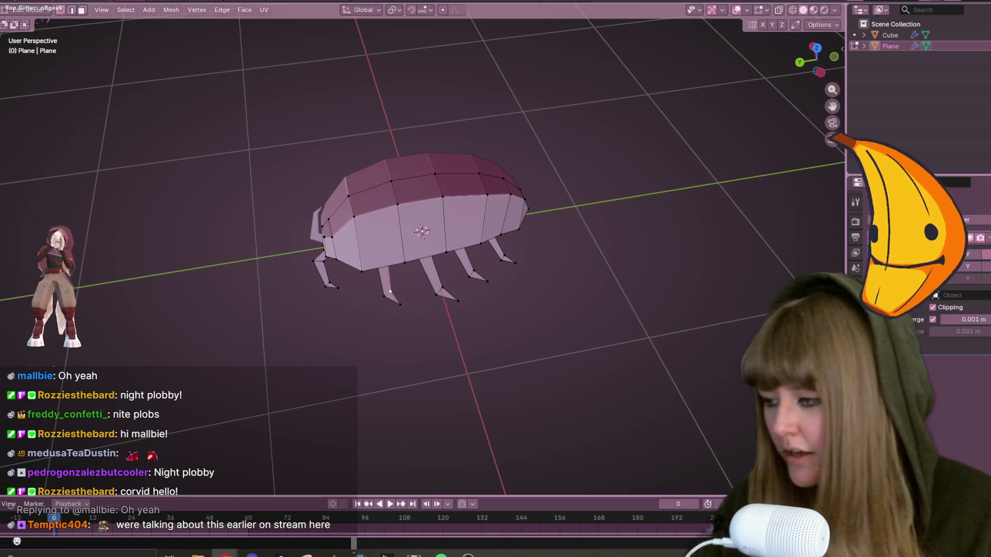
pyautogui.moveTo(219, 274); pyautogui.dragTo(717, 82, button='middle')
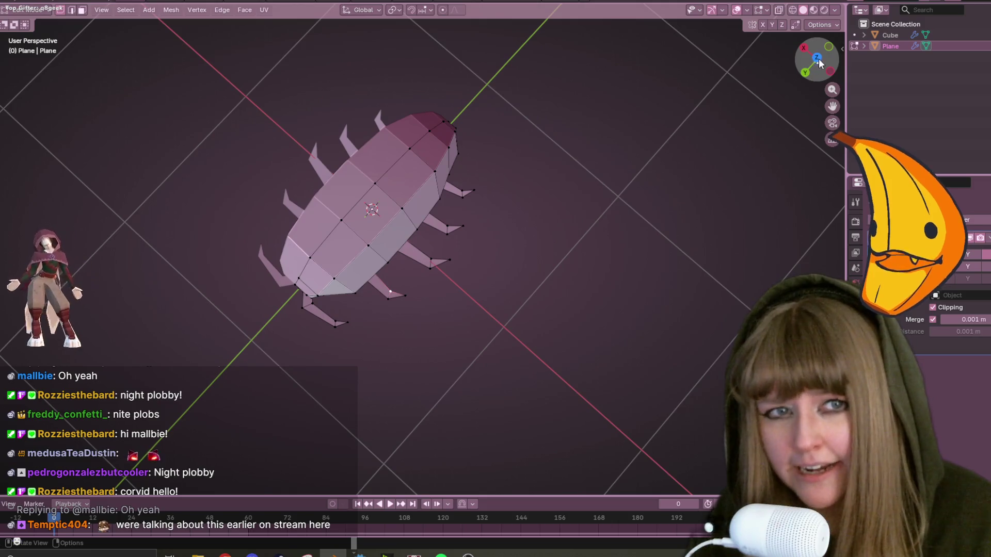
pyautogui.click(816, 59)
pyautogui.moveTo(816, 59); pyautogui.dragTo(812, 44)
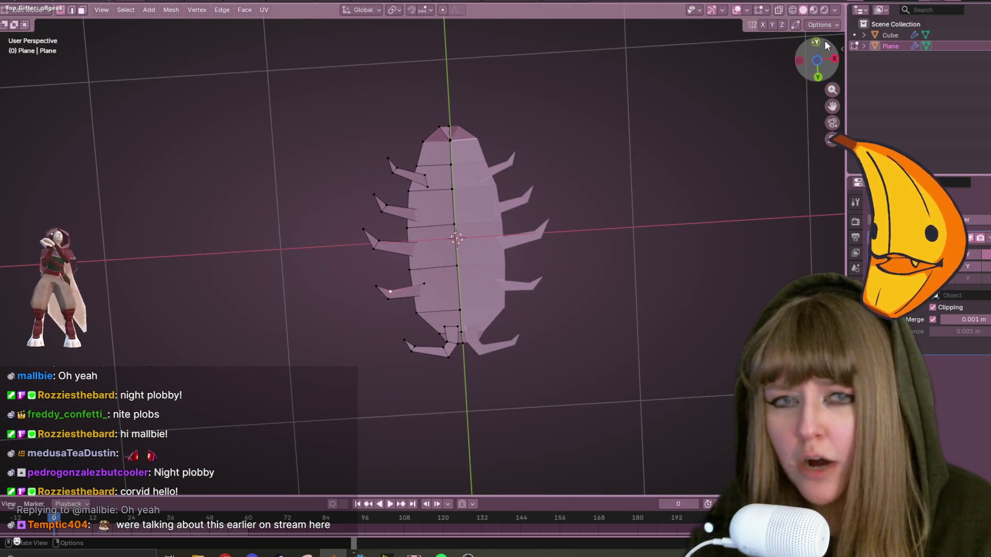
pyautogui.click(813, 44)
pyautogui.click(813, 44)
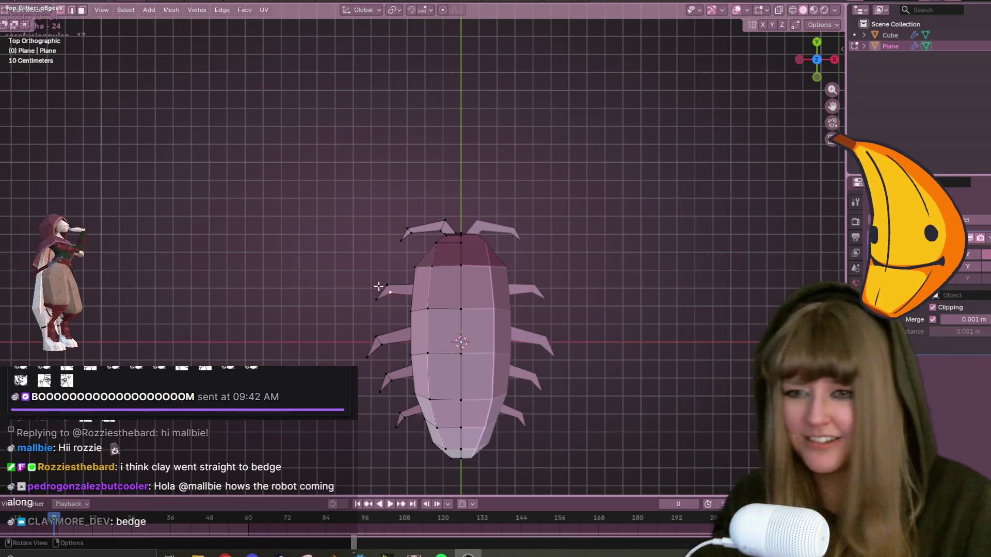
# Select three left legs with L and move them inward toward the body, then check in perspective.
pyautogui.press('l')
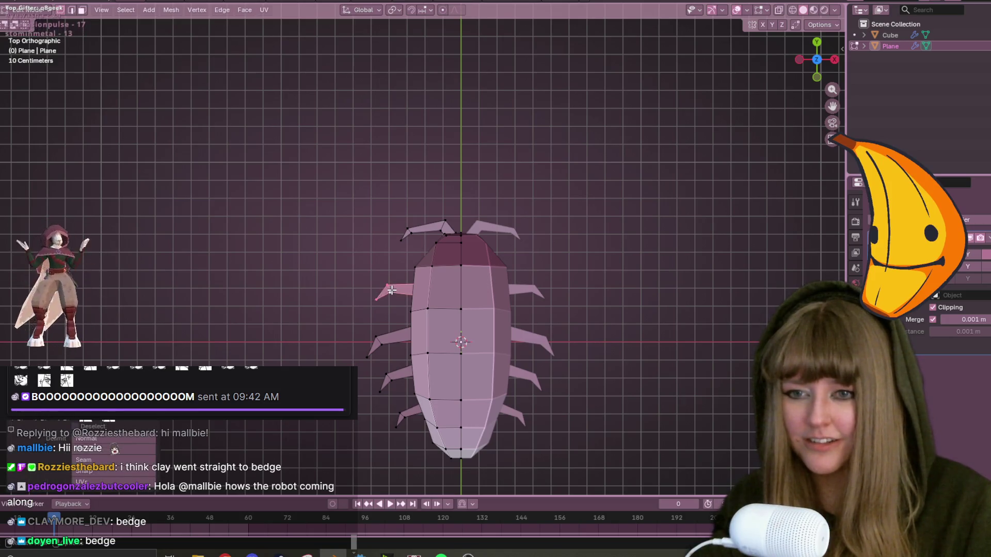
pyautogui.press('l')
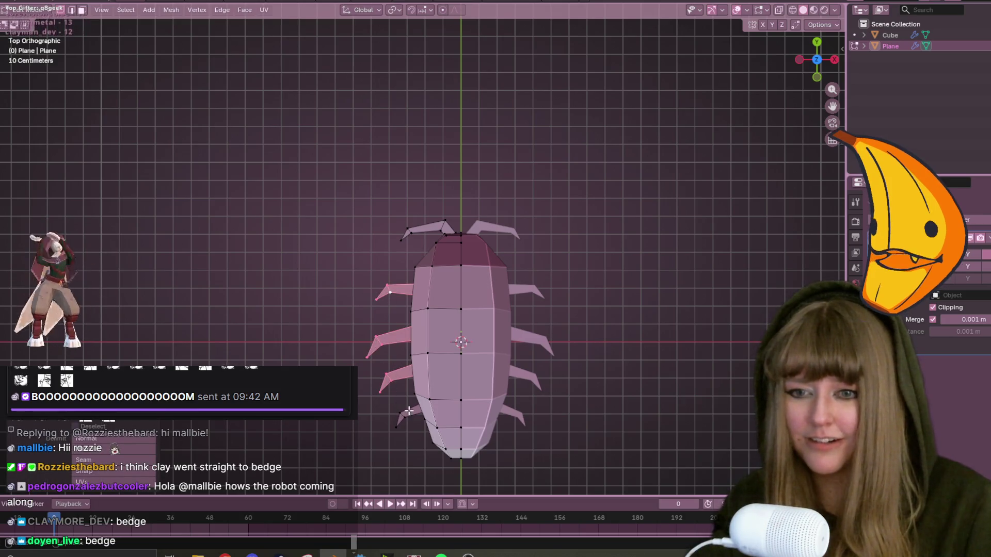
pyautogui.press('l')
pyautogui.press('g')
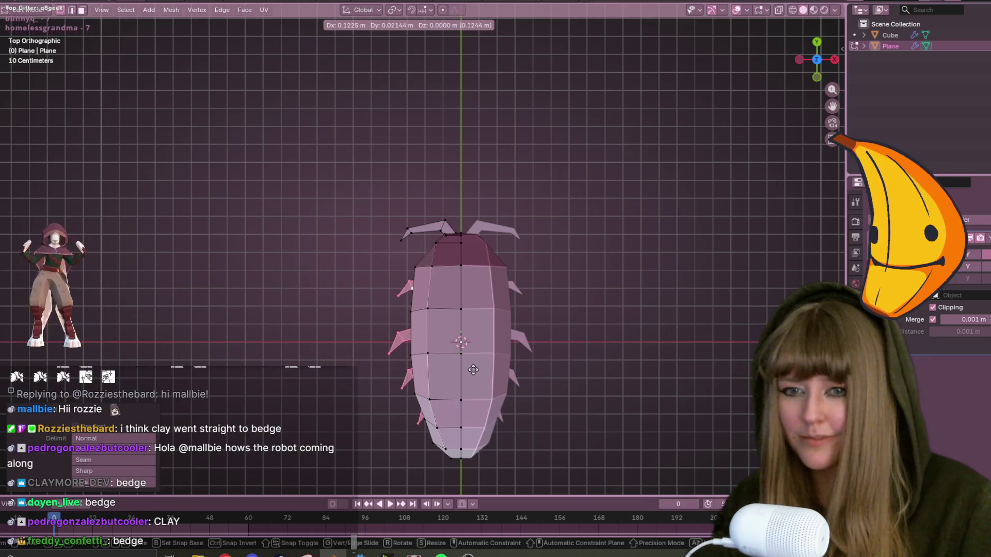
pyautogui.click(474, 370)
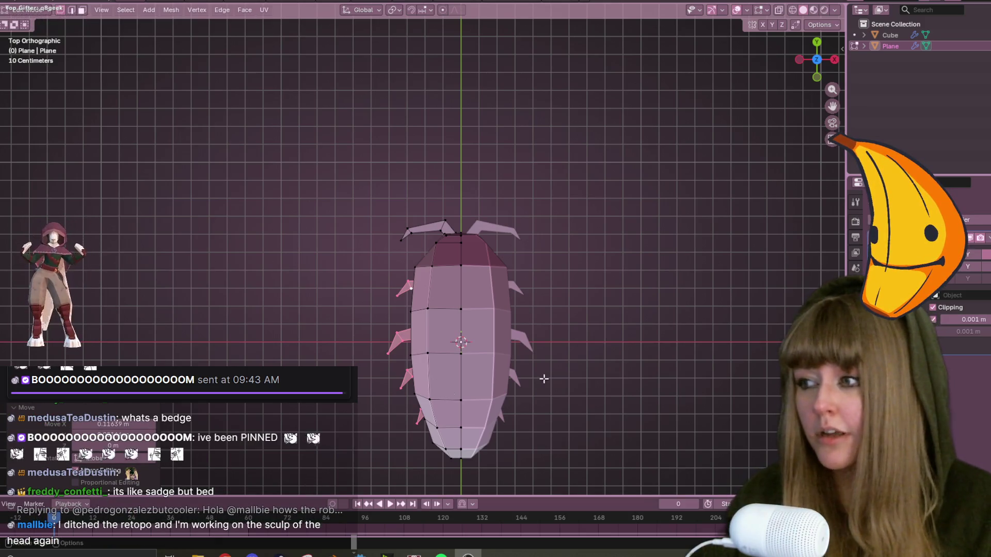
pyautogui.moveTo(487, 210)
pyautogui.mouseDown(button='middle')
pyautogui.moveTo(540, 270)
pyautogui.moveTo(506, 234)
pyautogui.moveTo(458, 276)
pyautogui.moveTo(491, 221)
pyautogui.mouseUp(button='middle')
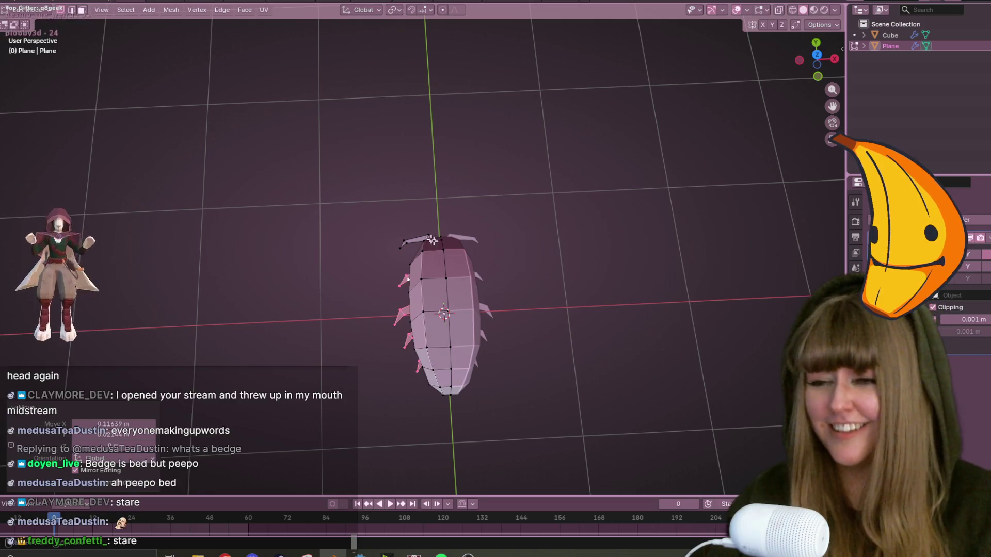
pyautogui.moveTo(543, 234)
pyautogui.mouseDown(button='middle')
pyautogui.moveTo(630, 208)
pyautogui.moveTo(351, 236)
pyautogui.mouseUp(button='middle')
pyautogui.moveTo(573, 337)
pyautogui.mouseDown(button='middle')
pyautogui.moveTo(553, 414)
pyautogui.moveTo(506, 410)
pyautogui.moveTo(345, 258)
pyautogui.moveTo(337, 285)
pyautogui.moveTo(531, 280)
pyautogui.moveTo(501, 194)
pyautogui.mouseUp(button='middle')
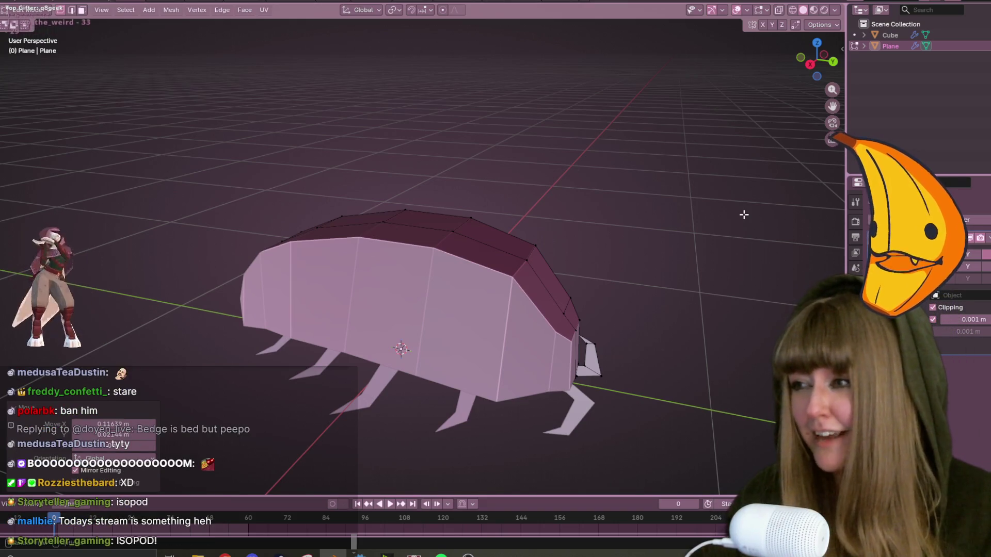
pyautogui.moveTo(746, 222)
pyautogui.mouseDown(button='middle')
pyautogui.moveTo(752, 294)
pyautogui.moveTo(586, 222)
pyautogui.moveTo(428, 233)
pyautogui.moveTo(444, 289)
pyautogui.moveTo(392, 289)
pyautogui.mouseUp(button='middle')
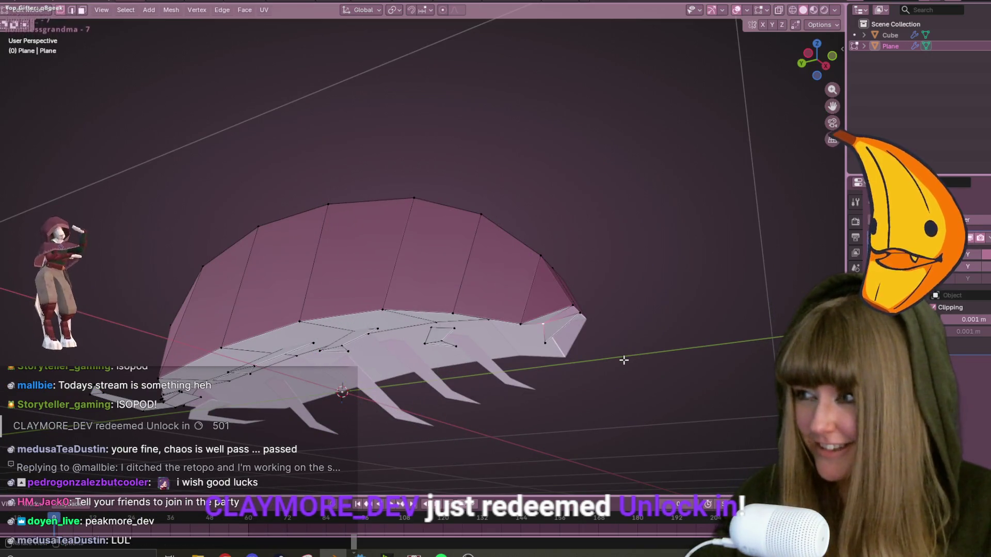
pyautogui.press('g')
pyautogui.press('g')
# Confirm the vertex slide and merge the front corner vertices by distance.
pyautogui.click(599, 354)
pyautogui.keyDown('shift'); pyautogui.moveTo(598, 354); pyautogui.dragTo(545, 329, button='middle'); pyautogui.keyUp('shift')
pyautogui.click(484, 295)
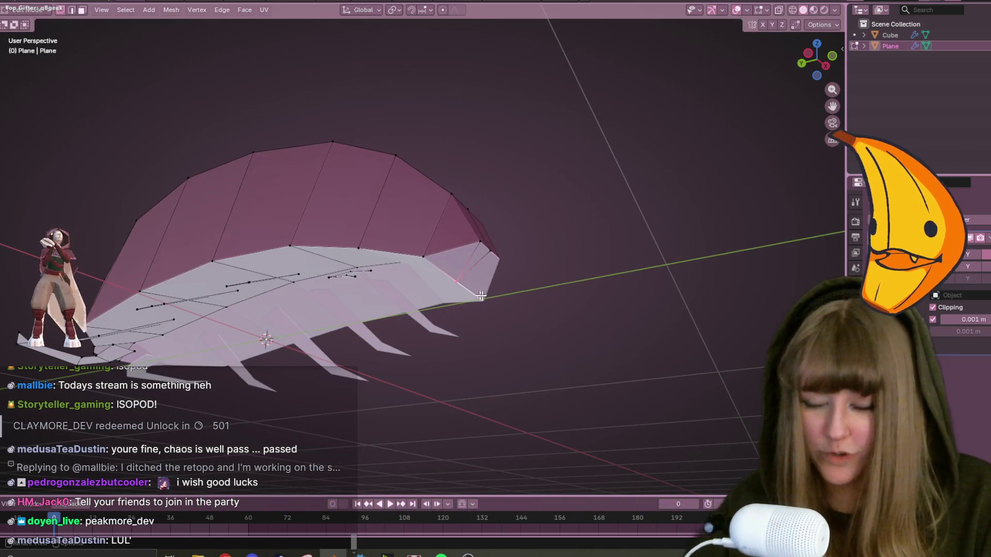
pyautogui.press('m')
pyautogui.click(480, 283)
pyautogui.moveTo(480, 282)
pyautogui.mouseDown(button='middle')
pyautogui.moveTo(503, 258)
pyautogui.moveTo(462, 274)
pyautogui.mouseUp(button='middle')
# With X-ray on, box-select and delete the stray front-corner vertex, then turn X-ray off.
pyautogui.moveTo(475, 307); pyautogui.dragTo(474, 308)
pyautogui.scroll(6, 474, 308)
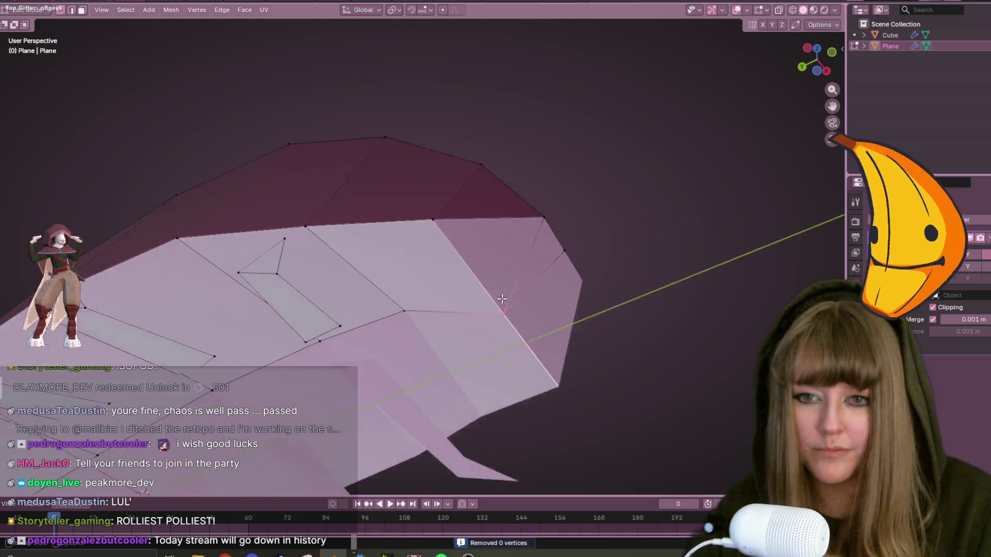
pyautogui.press('x')
pyautogui.click(543, 363)
pyautogui.hotkey('ctrl', 'z')
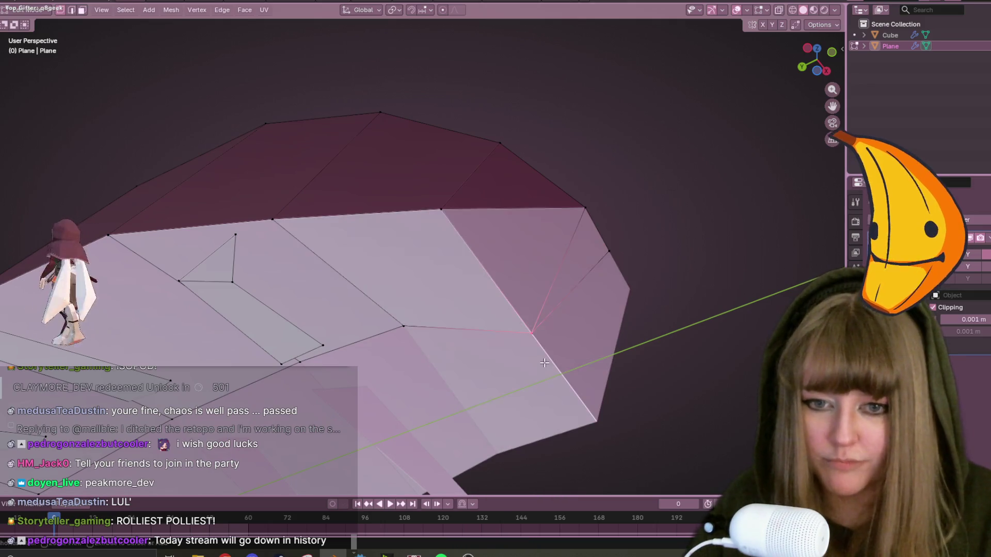
pyautogui.hotkey('alt', 'z')
pyautogui.moveTo(509, 310); pyautogui.dragTo(560, 378)
pyautogui.press('x')
pyautogui.click(557, 381)
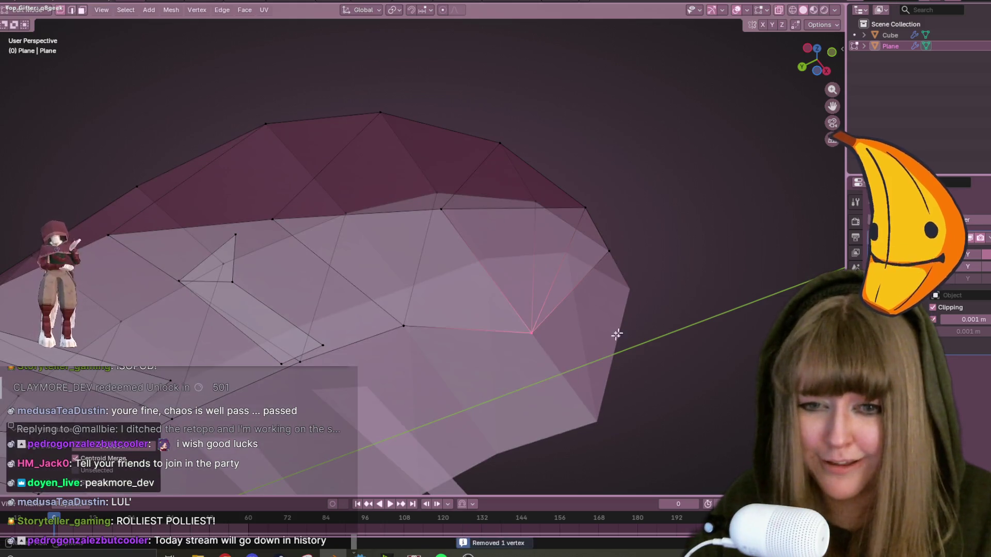
pyautogui.moveTo(557, 380); pyautogui.dragTo(657, 201, button='middle')
pyautogui.click(779, 11)
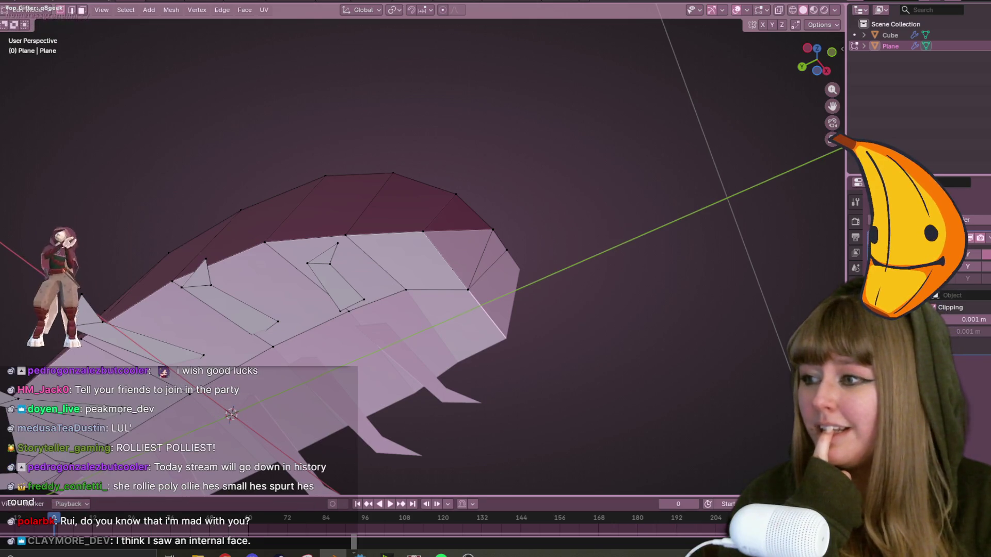
# Enable X-ray and start selecting the internal faces at the shell's end.
pyautogui.moveTo(547, 98); pyautogui.dragTo(511, 186, button='middle')
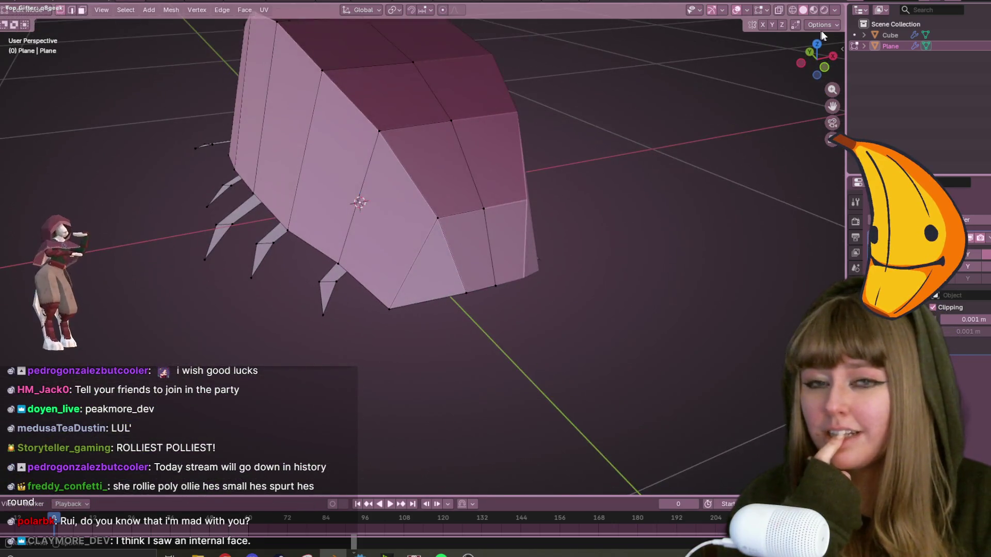
pyautogui.click(778, 10)
pyautogui.moveTo(693, 86); pyautogui.dragTo(683, 77, button='middle')
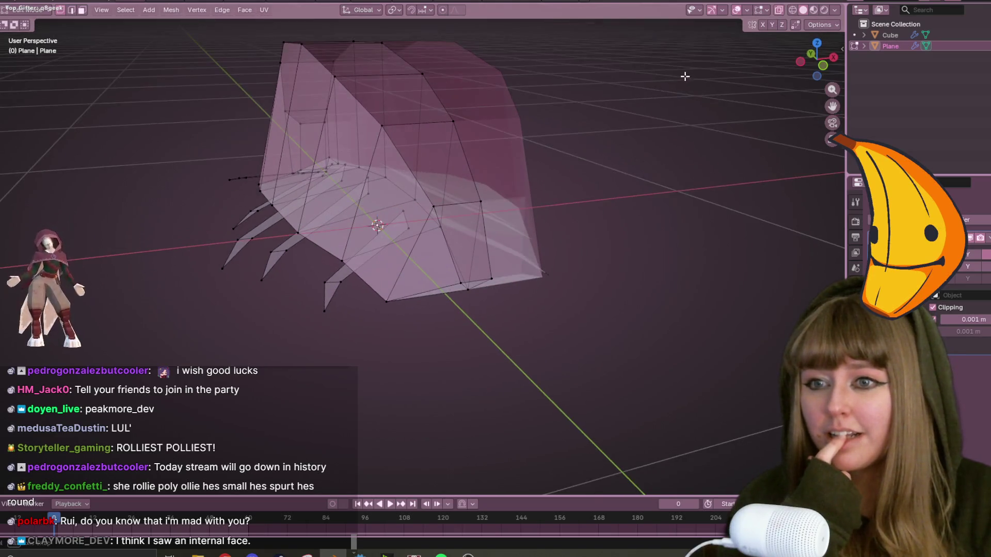
pyautogui.moveTo(584, 134)
pyautogui.mouseDown(button='middle')
pyautogui.moveTo(557, 65)
pyautogui.moveTo(495, 228)
pyautogui.moveTo(567, 234)
pyautogui.moveTo(517, 207)
pyautogui.mouseUp(button='middle')
pyautogui.click(490, 248)
pyautogui.click(468, 194)
pyautogui.click(336, 162)
# Add the remaining internal faces at the left end and delete them as Faces.
pyautogui.moveTo(336, 161); pyautogui.dragTo(345, 155, button='middle')
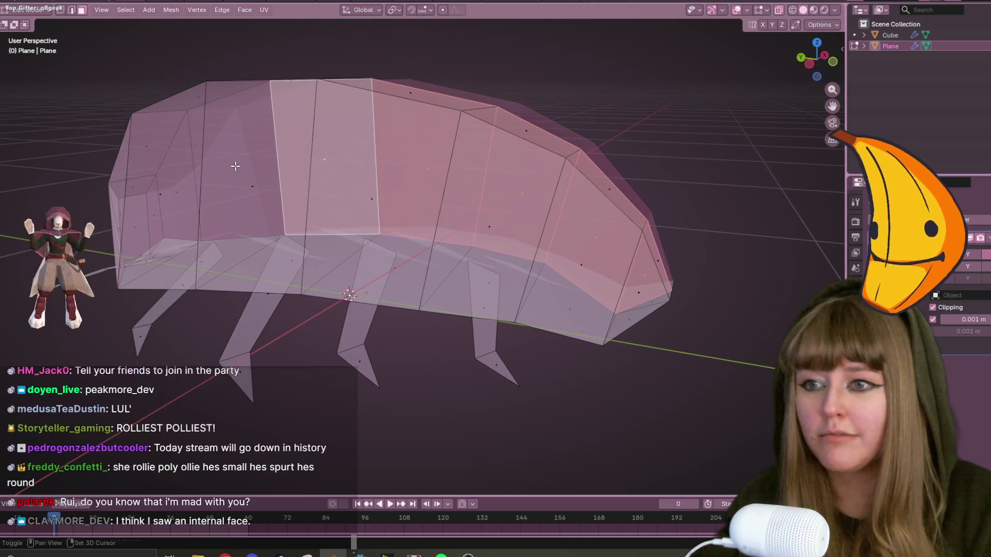
pyautogui.click(232, 170)
pyautogui.keyDown('shift'); pyautogui.click(167, 191); pyautogui.keyUp('shift')
pyautogui.keyDown('shift'); pyautogui.click(158, 218); pyautogui.keyUp('shift')
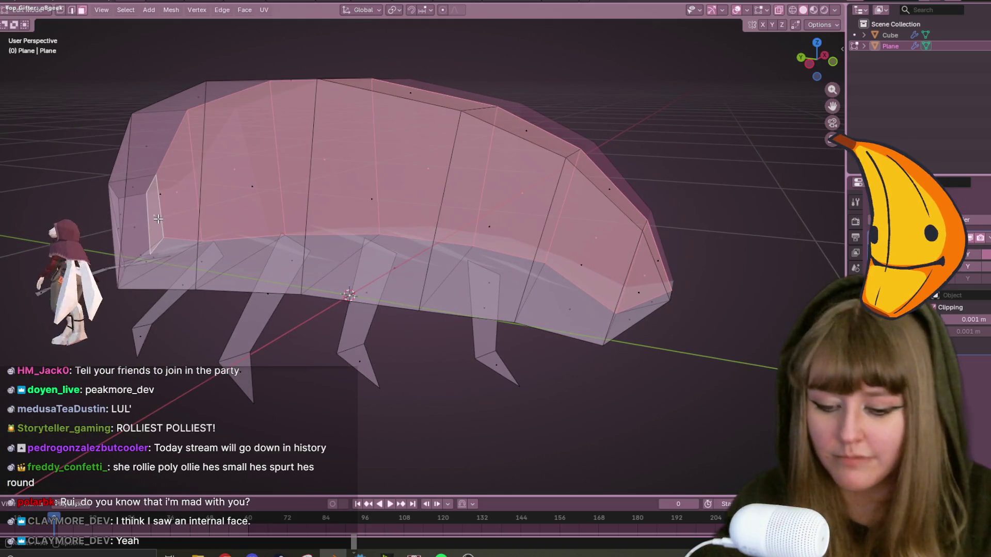
pyautogui.press('x')
pyautogui.click(129, 244)
pyautogui.moveTo(310, 217)
pyautogui.mouseDown(button='middle')
pyautogui.moveTo(382, 204)
pyautogui.moveTo(345, 258)
pyautogui.moveTo(259, 201)
pyautogui.moveTo(250, 220)
pyautogui.moveTo(467, 168)
pyautogui.moveTo(611, 287)
pyautogui.mouseUp(button='middle')
pyautogui.moveTo(653, 197)
pyautogui.mouseDown(button='middle')
pyautogui.moveTo(569, 223)
pyautogui.moveTo(507, 204)
pyautogui.moveTo(492, 186)
pyautogui.moveTo(551, 161)
pyautogui.moveTo(677, 155)
pyautogui.moveTo(699, 276)
pyautogui.moveTo(465, 210)
pyautogui.moveTo(521, 233)
pyautogui.moveTo(704, 201)
pyautogui.moveTo(686, 181)
pyautogui.mouseUp(button='middle')
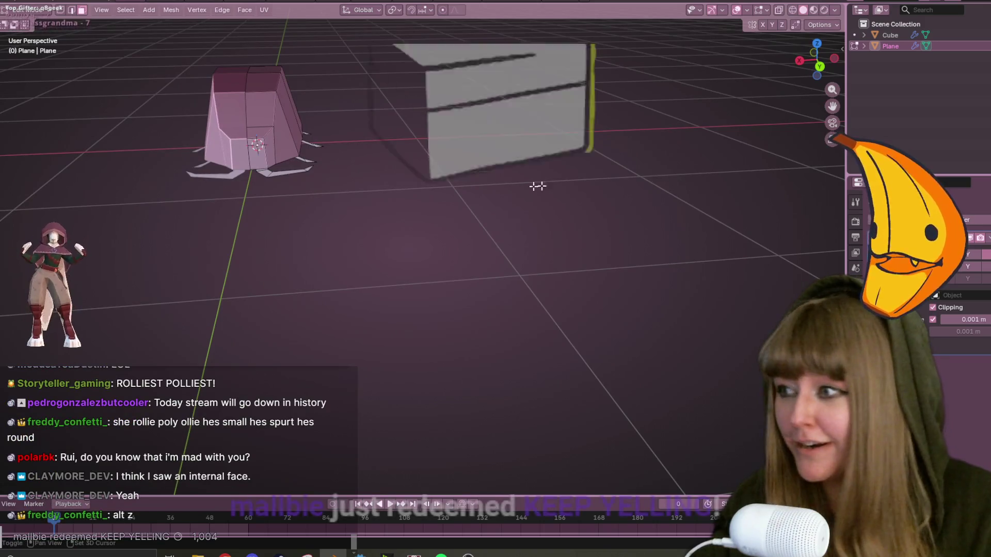
pyautogui.moveTo(599, 183); pyautogui.dragTo(324, 237, button='middle')
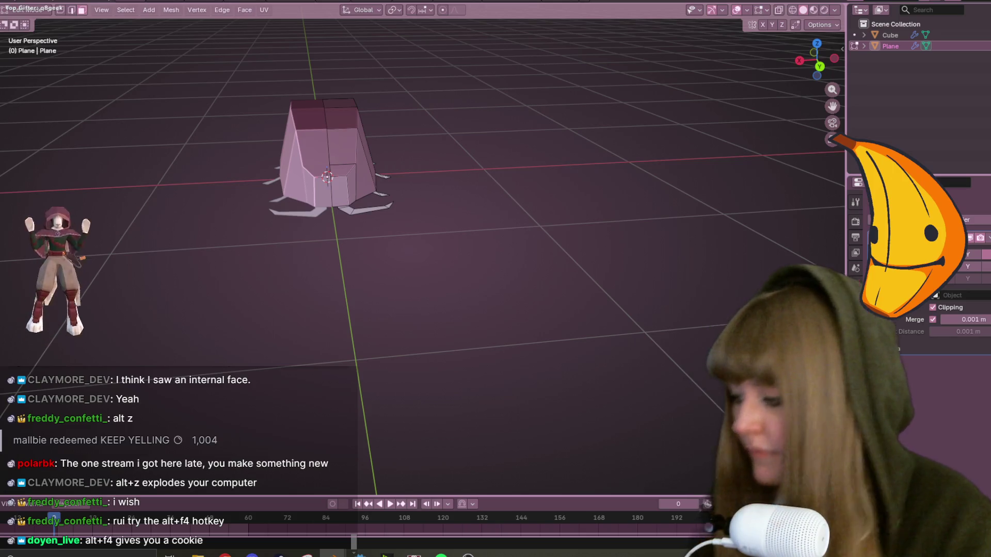
# Save the RolyPoly file, switch to vertex select, and return to Object Mode.
pyautogui.hotkey('ctrl', 's')
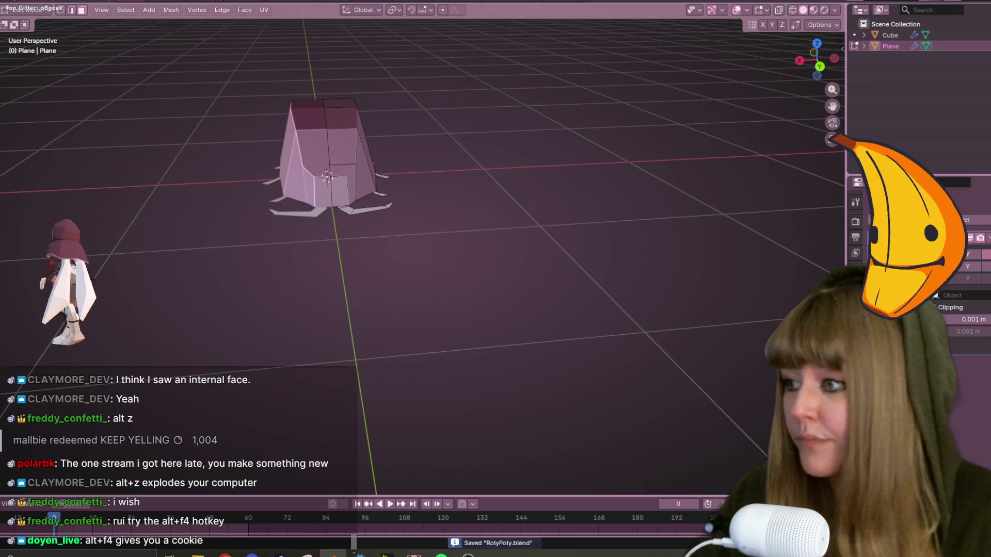
pyautogui.moveTo(590, 165)
pyautogui.mouseDown(button='middle')
pyautogui.moveTo(533, 230)
pyautogui.moveTo(482, 214)
pyautogui.mouseUp(button='middle')
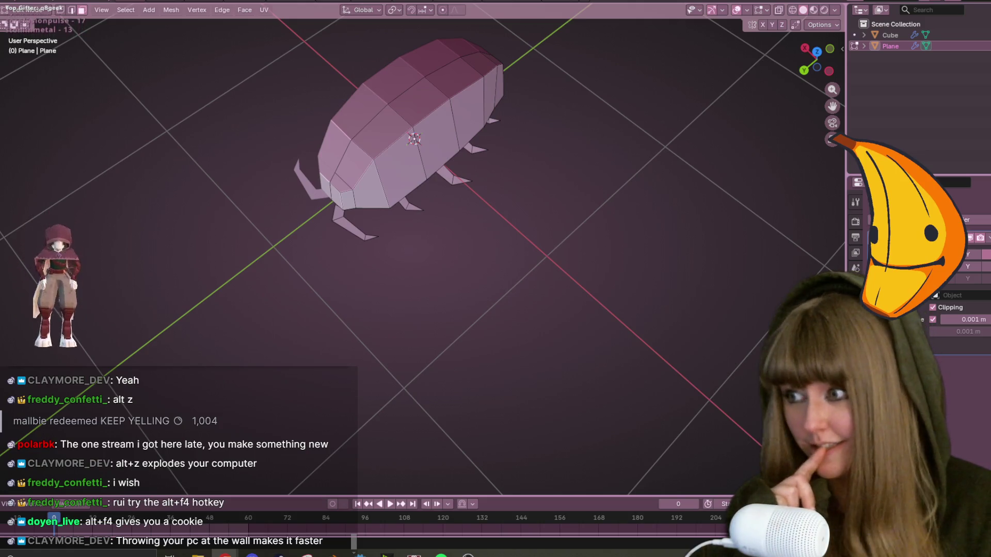
pyautogui.moveTo(414, 139)
pyautogui.mouseDown(button='middle')
pyautogui.moveTo(551, 163)
pyautogui.moveTo(538, 222)
pyautogui.mouseUp(button='middle')
pyautogui.scroll(-3, 582, 354)
pyautogui.moveTo(582, 354)
pyautogui.mouseDown(button='middle')
pyautogui.moveTo(516, 289)
pyautogui.moveTo(525, 344)
pyautogui.mouseUp(button='middle')
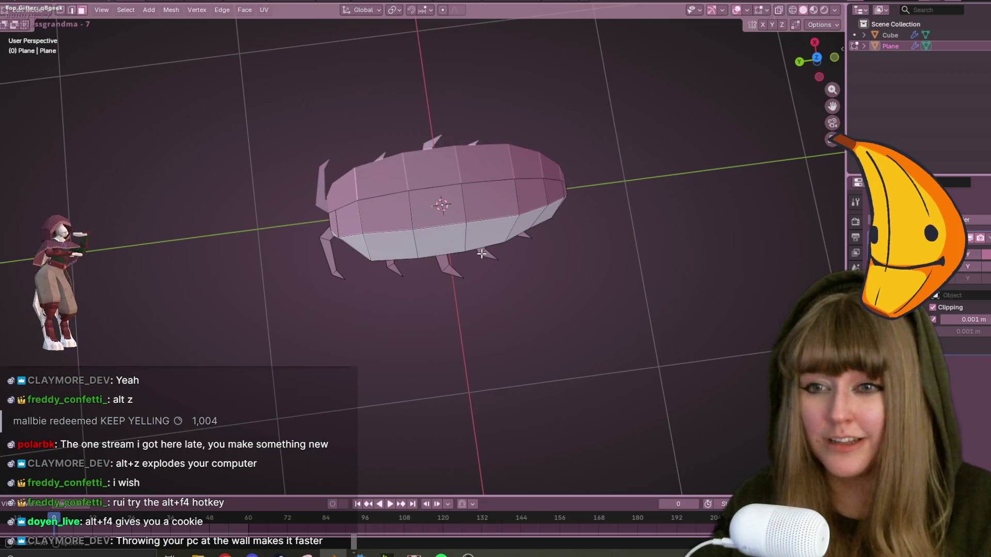
pyautogui.click(61, 9)
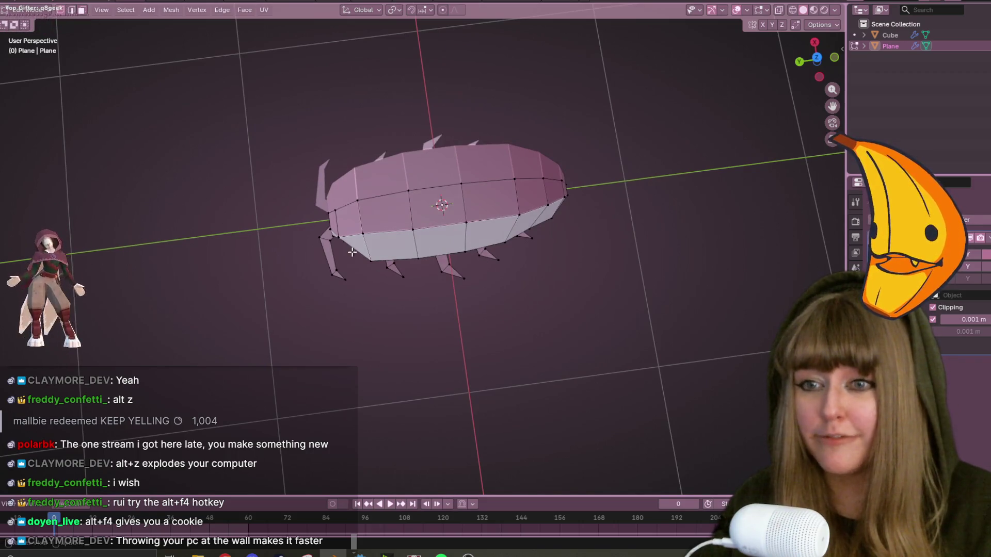
pyautogui.moveTo(487, 281)
pyautogui.mouseDown(button='middle')
pyautogui.moveTo(512, 233)
pyautogui.moveTo(563, 262)
pyautogui.moveTo(641, 345)
pyautogui.moveTo(601, 231)
pyautogui.moveTo(510, 250)
pyautogui.moveTo(272, 348)
pyautogui.moveTo(289, 320)
pyautogui.moveTo(164, 103)
pyautogui.moveTo(172, 229)
pyautogui.moveTo(151, 285)
pyautogui.moveTo(101, 198)
pyautogui.mouseUp(button='middle')
pyautogui.press('Tab')
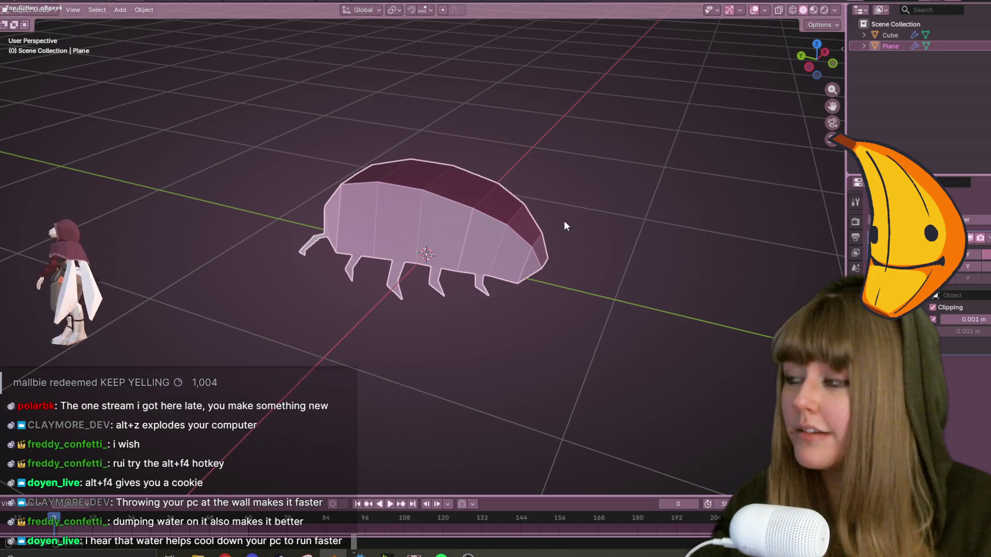
pyautogui.moveTo(525, 194)
pyautogui.mouseDown(button='middle')
pyautogui.moveTo(484, 221)
pyautogui.moveTo(447, 218)
pyautogui.moveTo(407, 110)
pyautogui.mouseUp(button='middle')
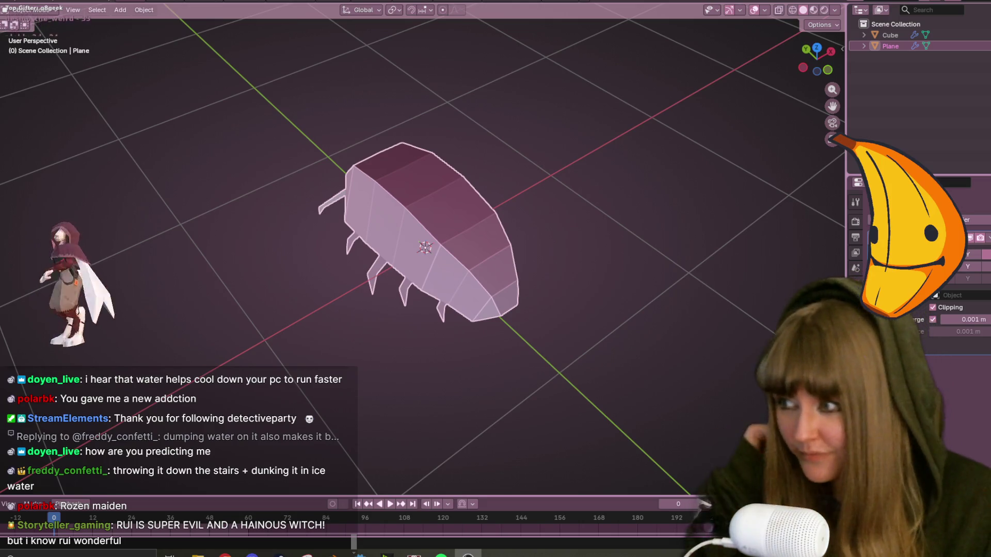
pyautogui.press('XF86AudioLowerVolume')
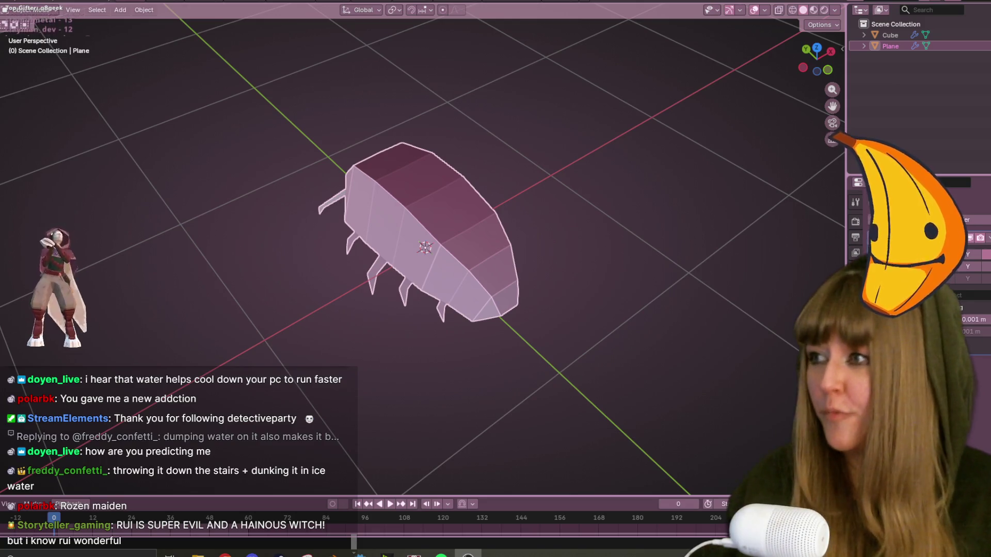
pyautogui.moveTo(497, 78)
pyautogui.mouseDown(button='middle')
pyautogui.moveTo(518, 150)
pyautogui.moveTo(626, 160)
pyautogui.moveTo(556, 117)
pyautogui.mouseUp(button='middle')
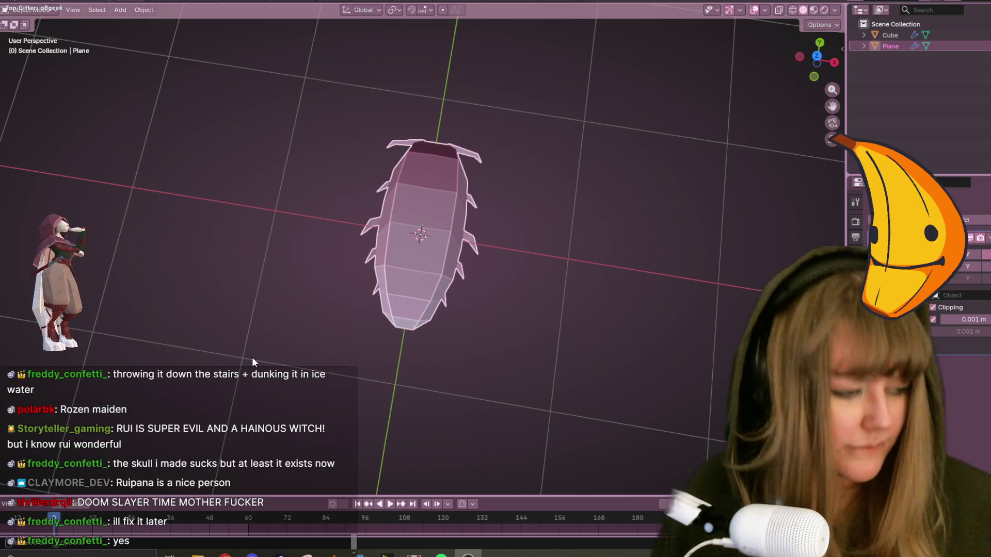
pyautogui.moveTo(525, 23)
pyautogui.mouseDown(button='middle')
pyautogui.moveTo(566, 148)
pyautogui.moveTo(593, 155)
pyautogui.moveTo(566, 116)
pyautogui.moveTo(706, 108)
pyautogui.moveTo(696, 61)
pyautogui.moveTo(748, 81)
pyautogui.moveTo(707, 133)
pyautogui.moveTo(670, 141)
pyautogui.moveTo(656, 174)
pyautogui.moveTo(575, 217)
pyautogui.moveTo(370, 143)
pyautogui.moveTo(246, 159)
pyautogui.moveTo(65, 209)
pyautogui.moveTo(155, 88)
pyautogui.moveTo(260, 158)
pyautogui.moveTo(394, 172)
pyautogui.mouseUp(button='middle')
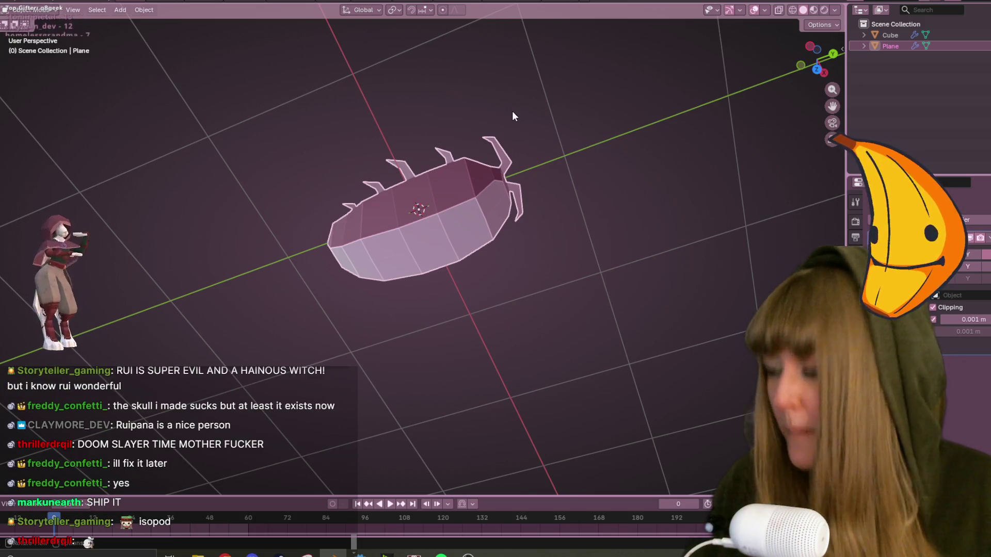
pyautogui.moveTo(512, 112)
pyautogui.mouseDown(button='middle')
pyautogui.moveTo(518, 315)
pyautogui.moveTo(461, 269)
pyautogui.moveTo(463, 180)
pyautogui.moveTo(321, 80)
pyautogui.moveTo(348, 45)
pyautogui.moveTo(389, 88)
pyautogui.moveTo(469, 117)
pyautogui.moveTo(689, 93)
pyautogui.moveTo(750, 126)
pyautogui.moveTo(836, 74)
pyautogui.moveTo(809, 89)
pyautogui.moveTo(679, 89)
pyautogui.moveTo(564, 159)
pyautogui.moveTo(566, 198)
pyautogui.moveTo(616, 127)
pyautogui.moveTo(707, 226)
pyautogui.moveTo(602, 184)
pyautogui.moveTo(679, 139)
pyautogui.moveTo(757, 151)
pyautogui.moveTo(677, 116)
pyautogui.moveTo(546, 163)
pyautogui.moveTo(411, 103)
pyautogui.moveTo(306, 106)
pyautogui.moveTo(379, 197)
pyautogui.moveTo(299, 197)
pyautogui.moveTo(423, 175)
pyautogui.moveTo(510, 214)
pyautogui.moveTo(355, 123)
pyautogui.moveTo(357, 162)
pyautogui.moveTo(516, 185)
pyautogui.moveTo(683, 235)
pyautogui.moveTo(590, 125)
pyautogui.moveTo(488, 88)
pyautogui.moveTo(361, 104)
pyautogui.moveTo(450, 125)
pyautogui.moveTo(475, 155)
pyautogui.moveTo(425, 174)
pyautogui.moveTo(472, 170)
pyautogui.moveTo(434, 234)
pyautogui.moveTo(479, 201)
pyautogui.moveTo(427, 194)
pyautogui.moveTo(395, 156)
pyautogui.moveTo(429, 219)
pyautogui.moveTo(394, 132)
pyautogui.moveTo(356, 193)
pyautogui.moveTo(364, 229)
pyautogui.moveTo(426, 157)
pyautogui.moveTo(301, 176)
pyautogui.moveTo(128, 162)
pyautogui.moveTo(189, 116)
pyautogui.moveTo(157, 115)
pyautogui.moveTo(178, 133)
pyautogui.moveTo(185, 109)
pyautogui.moveTo(155, 135)
pyautogui.moveTo(233, 159)
pyautogui.moveTo(191, 136)
pyautogui.moveTo(241, 138)
pyautogui.moveTo(179, 151)
pyautogui.moveTo(247, 121)
pyautogui.moveTo(100, 172)
pyautogui.moveTo(60, 118)
pyautogui.moveTo(148, 100)
pyautogui.moveTo(139, 168)
pyautogui.moveTo(211, 173)
pyautogui.moveTo(163, 197)
pyautogui.moveTo(267, 156)
pyautogui.moveTo(234, 227)
pyautogui.moveTo(494, 237)
pyautogui.moveTo(460, 305)
pyautogui.moveTo(507, 234)
pyautogui.moveTo(454, 208)
pyautogui.moveTo(446, 239)
pyautogui.moveTo(293, 176)
pyautogui.moveTo(193, 221)
pyautogui.moveTo(108, 137)
pyautogui.moveTo(460, 123)
pyautogui.moveTo(524, 206)
pyautogui.moveTo(511, 131)
pyautogui.moveTo(473, 155)
pyautogui.moveTo(497, 196)
pyautogui.moveTo(463, 157)
pyautogui.moveTo(459, 184)
pyautogui.moveTo(419, 179)
pyautogui.moveTo(281, 228)
pyautogui.moveTo(222, 145)
pyautogui.moveTo(159, 113)
pyautogui.moveTo(93, 101)
pyautogui.moveTo(200, 217)
pyautogui.moveTo(347, 136)
pyautogui.moveTo(387, 133)
pyautogui.moveTo(431, 147)
pyautogui.moveTo(513, 135)
pyautogui.moveTo(533, 184)
pyautogui.moveTo(643, 157)
pyautogui.moveTo(710, 185)
pyautogui.moveTo(772, 170)
pyautogui.moveTo(818, 181)
pyautogui.mouseUp(button='middle')
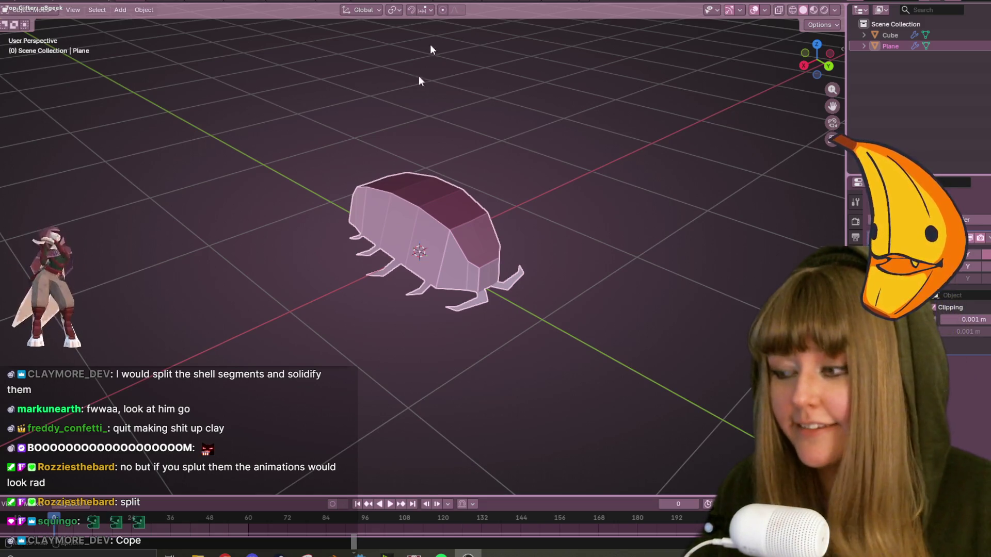
pyautogui.moveTo(553, 279)
pyautogui.mouseDown(button='middle')
pyautogui.moveTo(562, 300)
pyautogui.moveTo(504, 207)
pyautogui.mouseUp(button='middle')
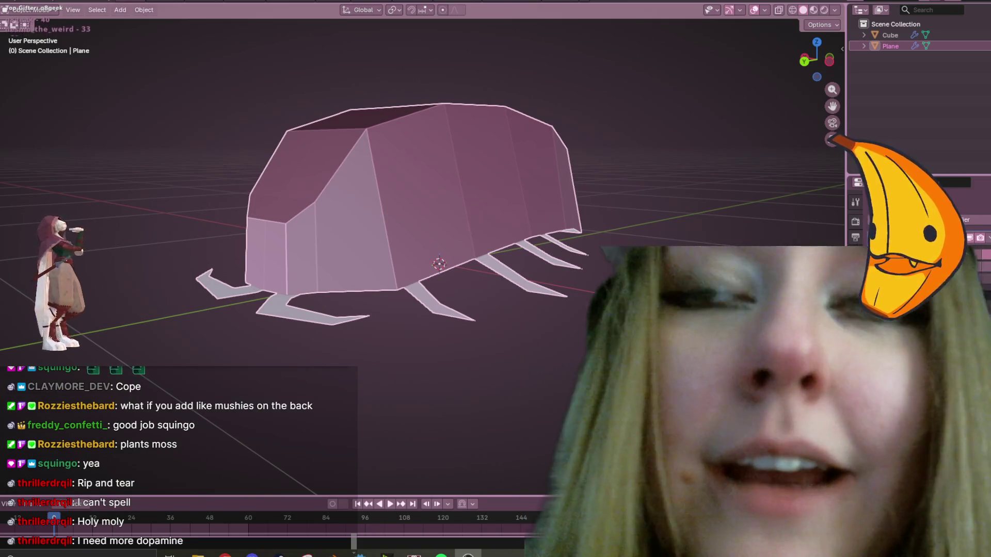
pyautogui.scroll(-4, 521, 184)
pyautogui.moveTo(522, 185)
pyautogui.mouseDown(button='middle')
pyautogui.moveTo(513, 243)
pyautogui.moveTo(499, 247)
pyautogui.mouseUp(button='middle')
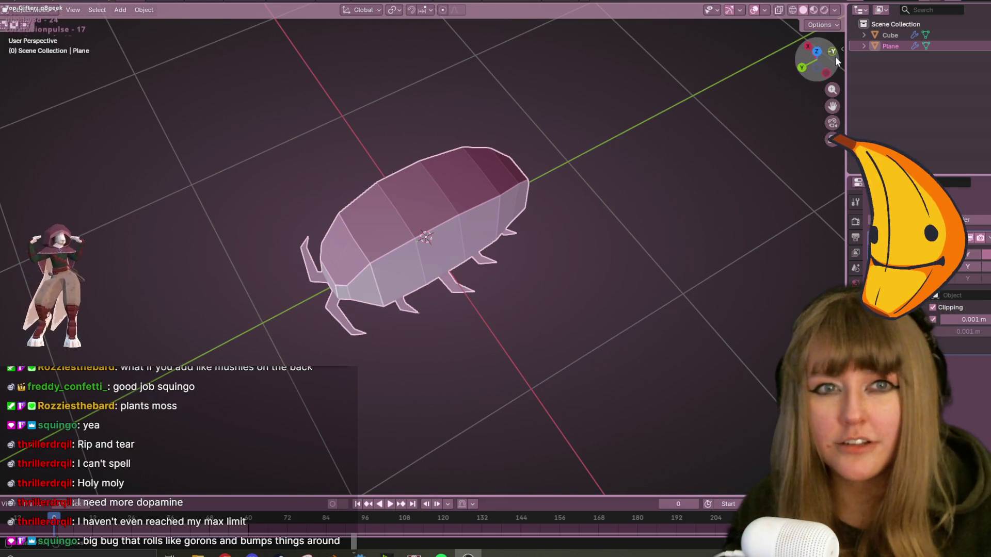
pyautogui.click(826, 72)
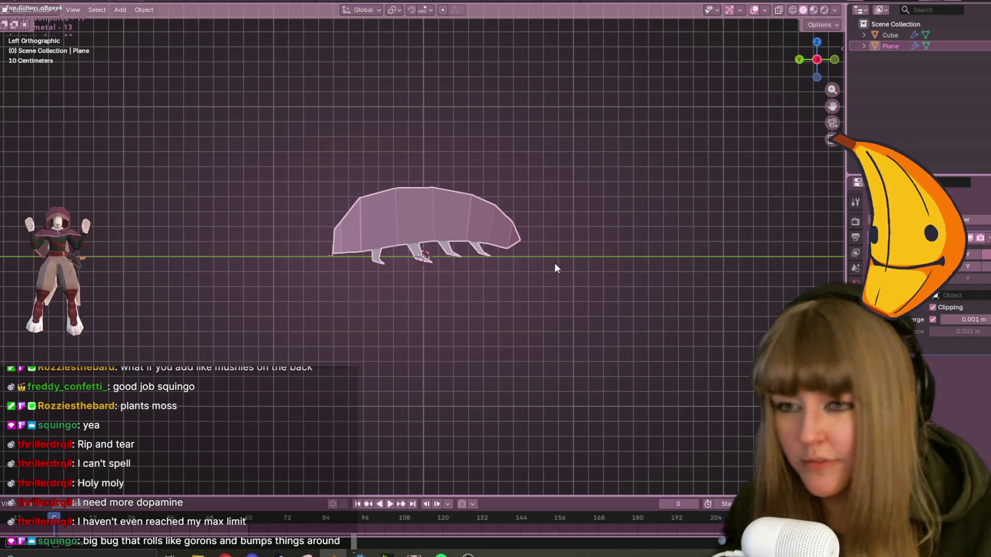
# Scale the whole isopod up by about 1.33 and enter Edit Mode on its mesh.
pyautogui.press('s')
pyautogui.click(598, 261)
pyautogui.moveTo(598, 260)
pyautogui.mouseDown(button='middle')
pyautogui.moveTo(648, 216)
pyautogui.moveTo(676, 252)
pyautogui.moveTo(551, 260)
pyautogui.moveTo(472, 205)
pyautogui.moveTo(323, 243)
pyautogui.mouseUp(button='middle')
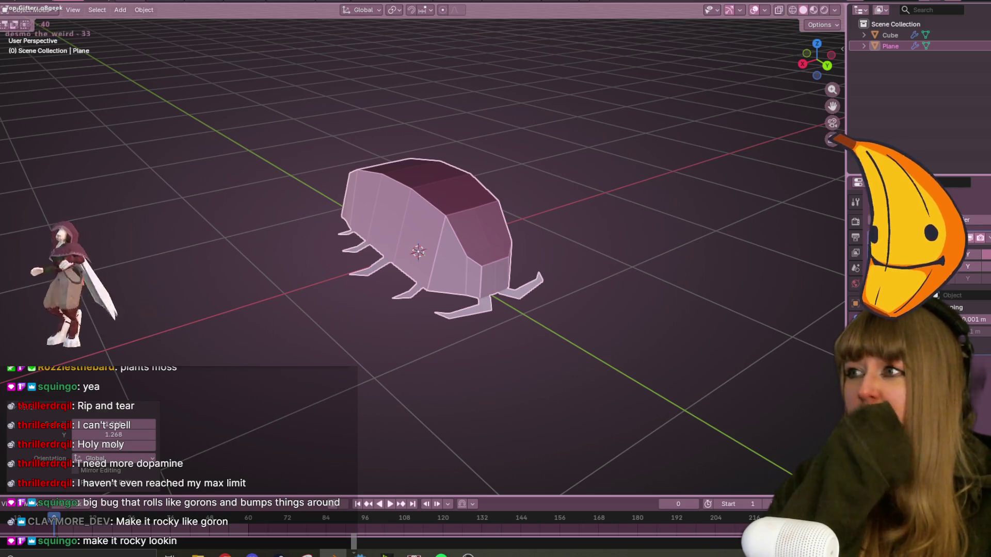
pyautogui.press('Tab')
pyautogui.moveTo(414, 129)
pyautogui.mouseDown(button='middle')
pyautogui.moveTo(498, 180)
pyautogui.moveTo(367, 213)
pyautogui.mouseUp(button='middle')
pyautogui.moveTo(576, 230)
pyautogui.mouseDown(button='middle')
pyautogui.moveTo(488, 143)
pyautogui.moveTo(537, 155)
pyautogui.moveTo(579, 135)
pyautogui.mouseUp(button='middle')
pyautogui.click(818, 73)
pyautogui.keyDown('shift'); pyautogui.moveTo(500, 172); pyautogui.dragTo(486, 205, button='middle'); pyautogui.keyUp('shift')
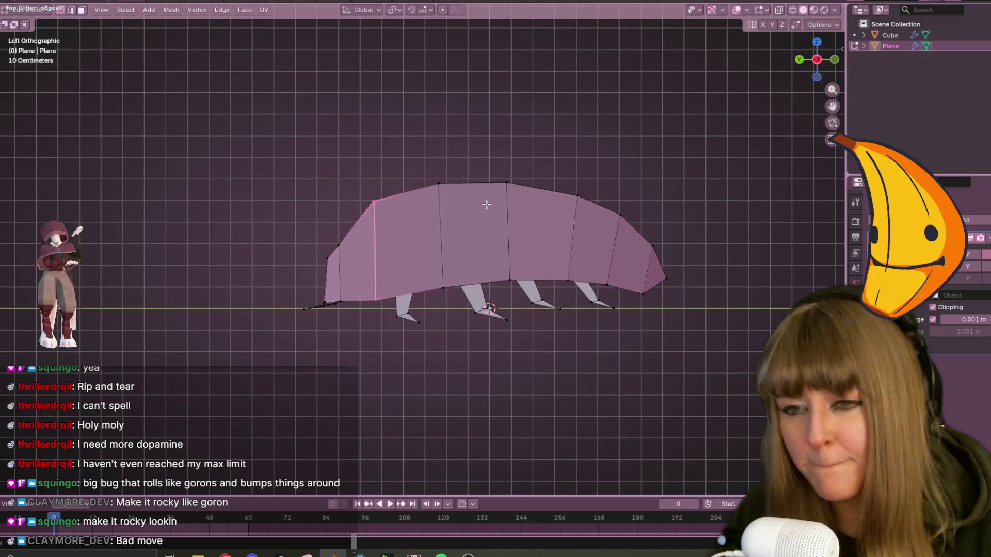
pyautogui.press('p')
pyautogui.click(487, 203)
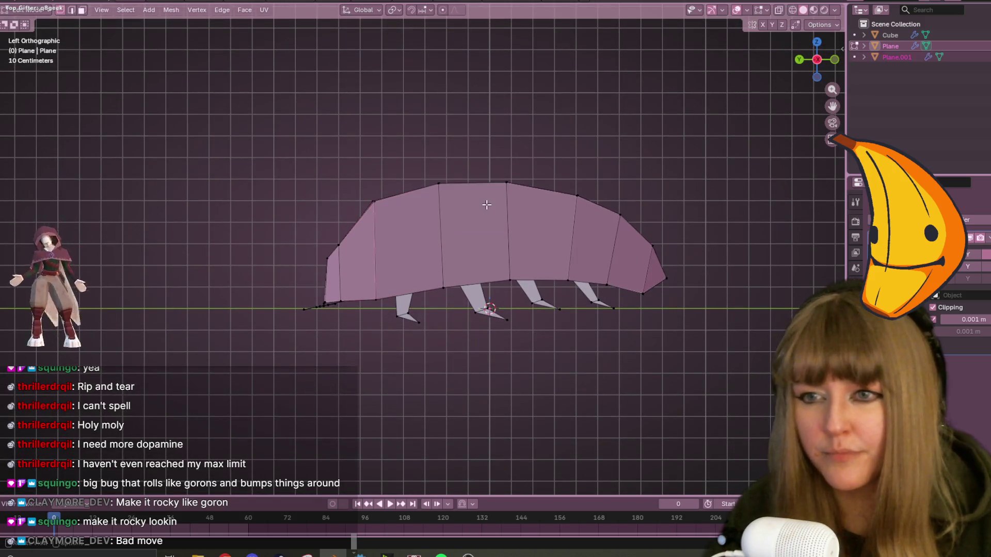
pyautogui.moveTo(369, 205)
pyautogui.mouseDown(button='middle')
pyautogui.moveTo(393, 211)
pyautogui.moveTo(374, 217)
pyautogui.moveTo(497, 182)
pyautogui.moveTo(461, 225)
pyautogui.moveTo(464, 217)
pyautogui.mouseUp(button='middle')
pyautogui.keyDown('alt'); pyautogui.click(376, 219); pyautogui.keyUp('alt')
pyautogui.keyDown('alt'); pyautogui.click(372, 230); pyautogui.keyUp('alt')
pyautogui.press('s')
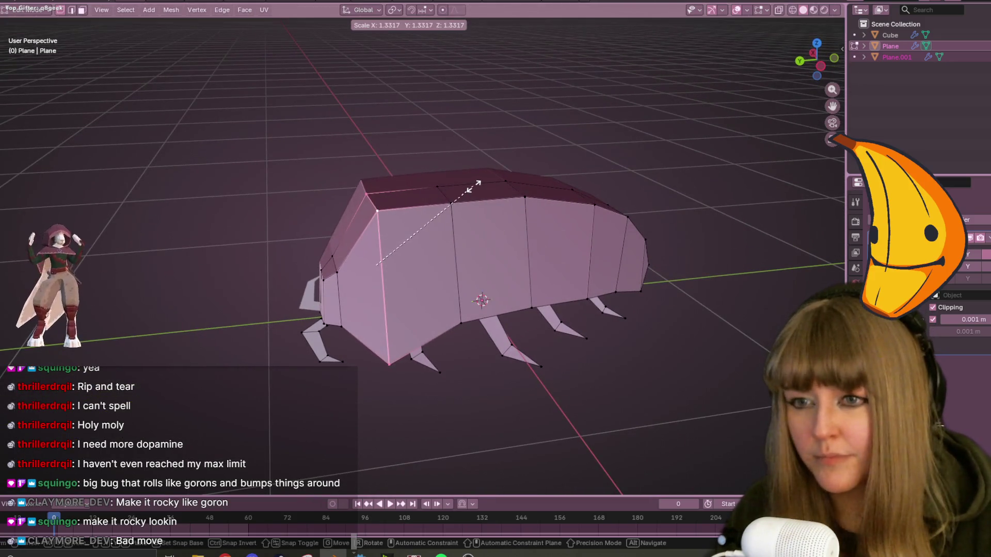
pyautogui.press('Escape')
pyautogui.hotkey('ctrl', 'z')
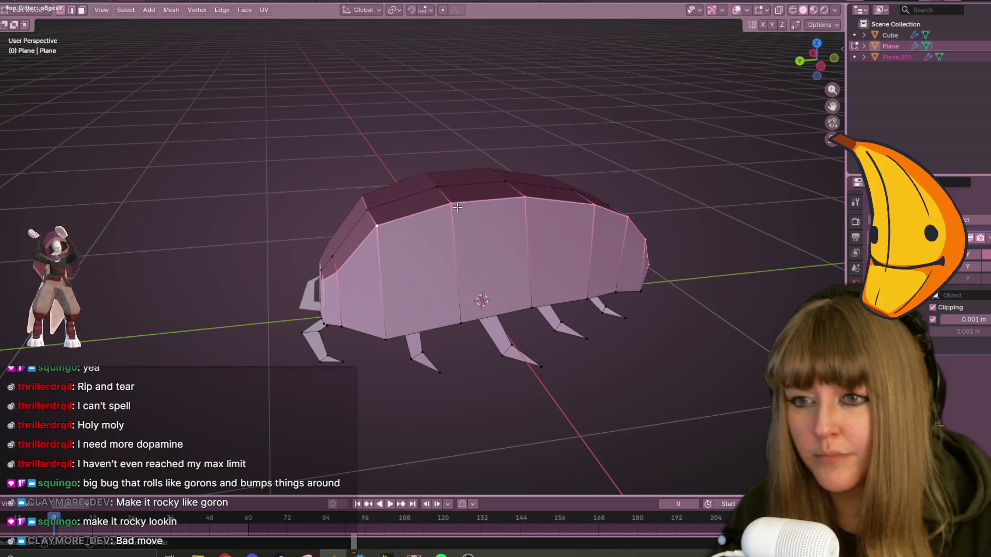
pyautogui.hotkey('ctrl', 'z')
pyautogui.keyDown('alt'); pyautogui.click(457, 207); pyautogui.keyUp('alt')
pyautogui.moveTo(454, 214); pyautogui.dragTo(439, 240, button='middle')
pyautogui.click(407, 251)
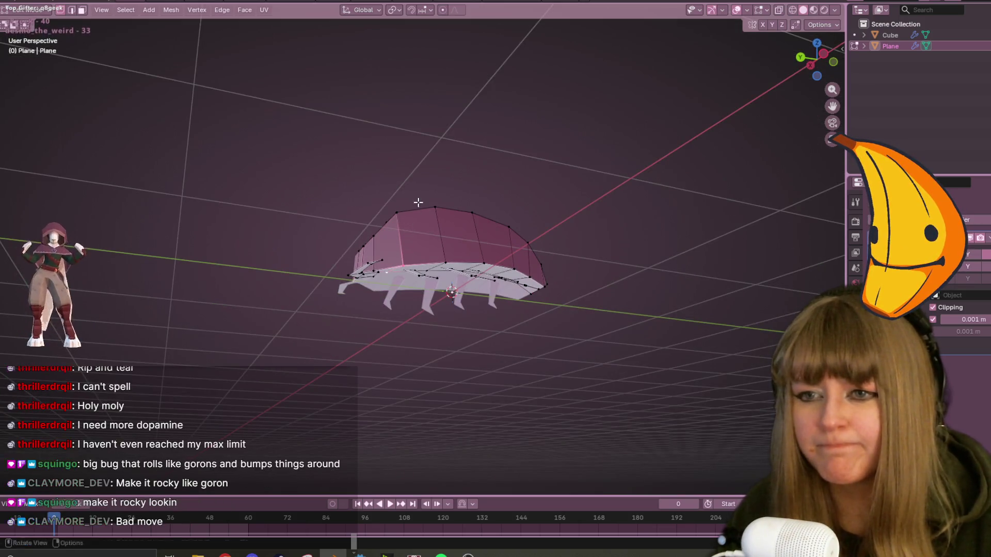
pyautogui.moveTo(416, 203); pyautogui.dragTo(432, 252, button='middle')
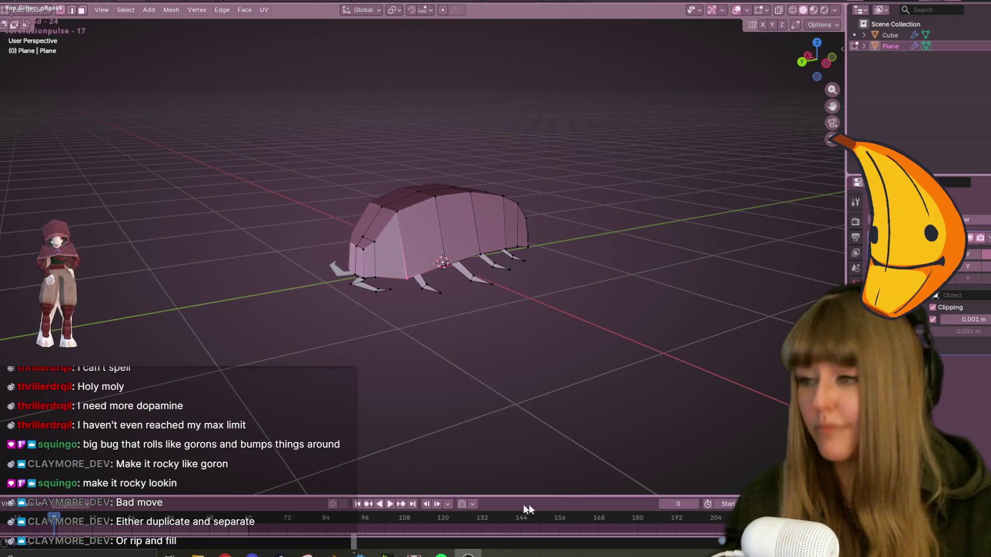
pyautogui.moveTo(482, 140); pyautogui.dragTo(545, 416, button='middle')
# Add a loop cut across the body and move it outward in front orthographic view.
pyautogui.hotkey('ctrl', 'r')
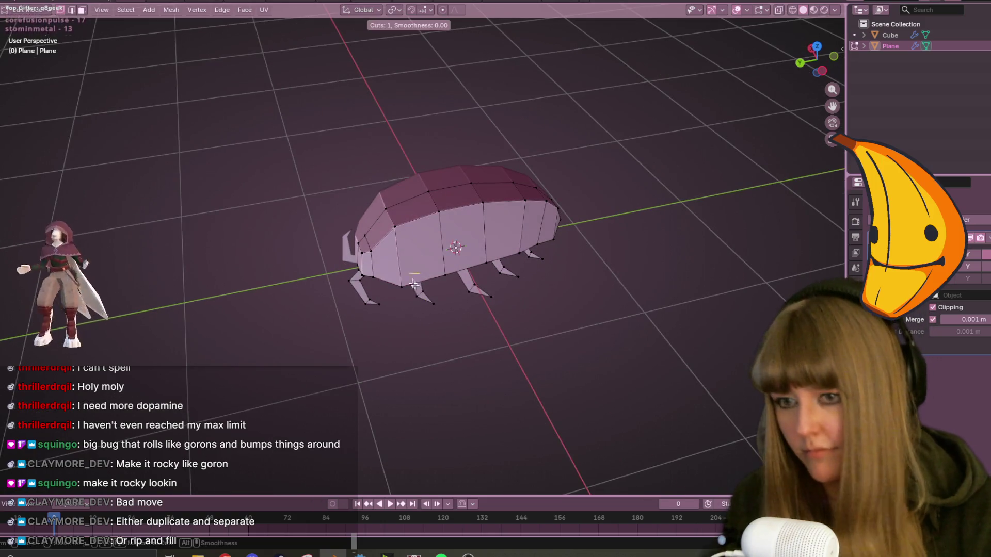
pyautogui.click(455, 246)
pyautogui.click(455, 247)
pyautogui.moveTo(455, 247)
pyautogui.mouseDown(button='middle')
pyautogui.moveTo(496, 243)
pyautogui.moveTo(466, 256)
pyautogui.mouseUp(button='middle')
pyautogui.press('KP_1')
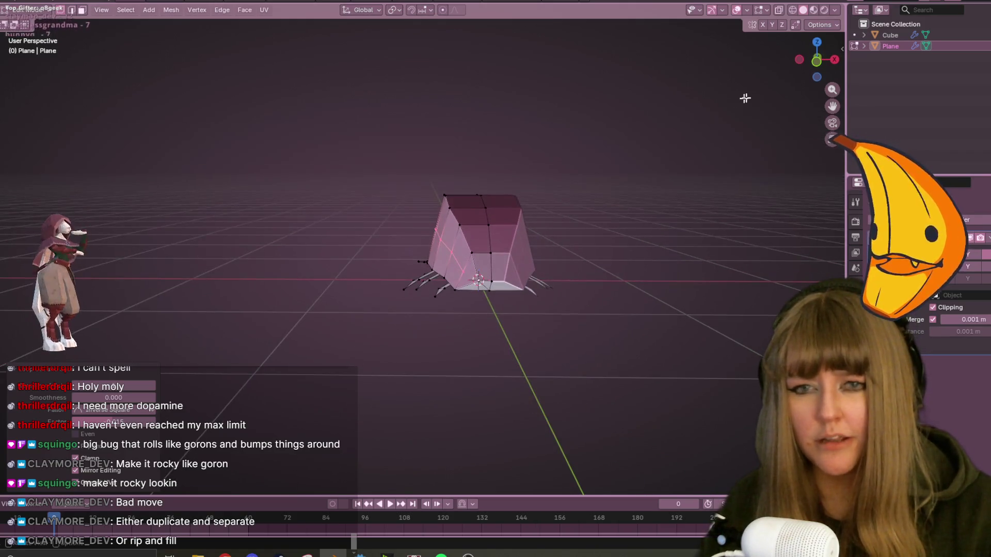
pyautogui.press('KP_5')
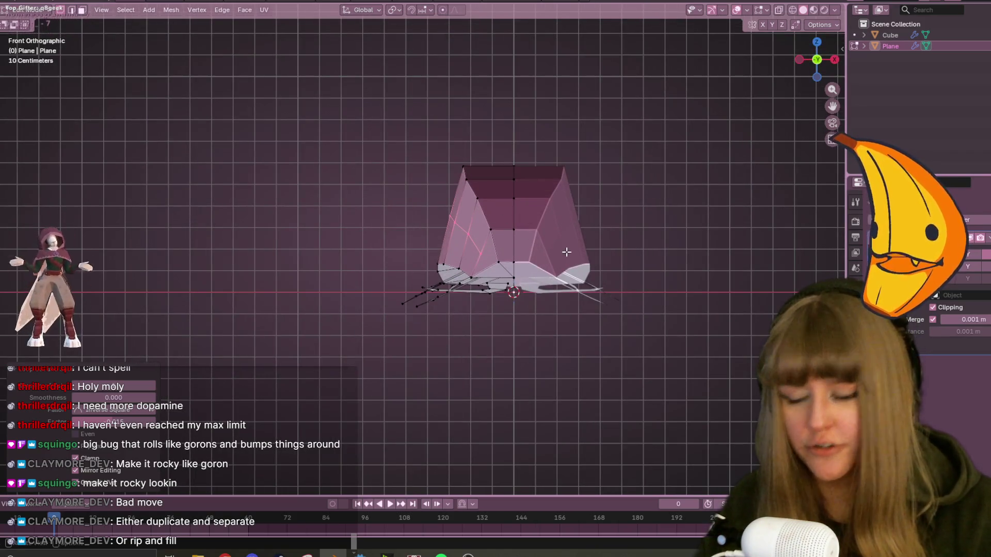
pyautogui.press('g')
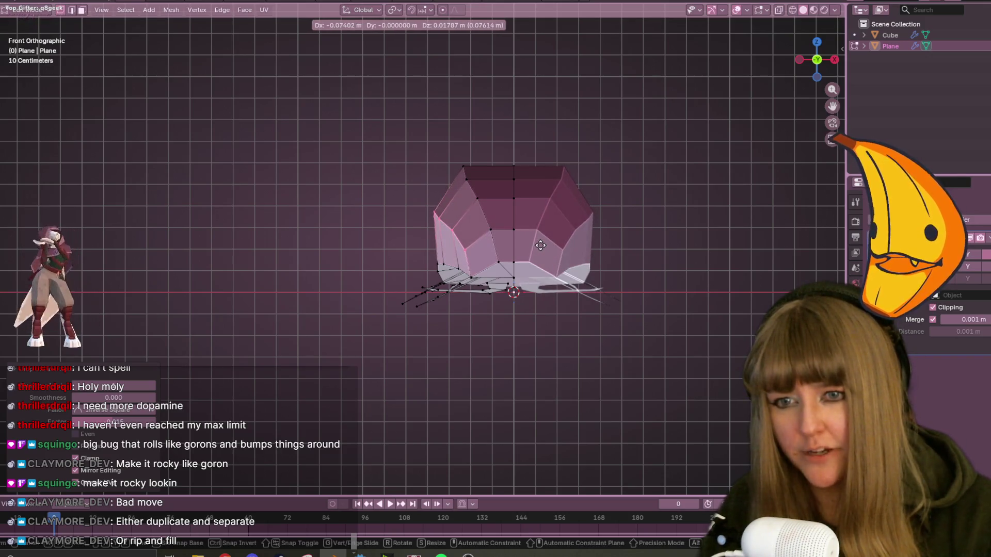
pyautogui.click(540, 245)
# In face select mode, select the faces at the front of the bug's shell.
pyautogui.moveTo(542, 246); pyautogui.dragTo(586, 279, button='middle')
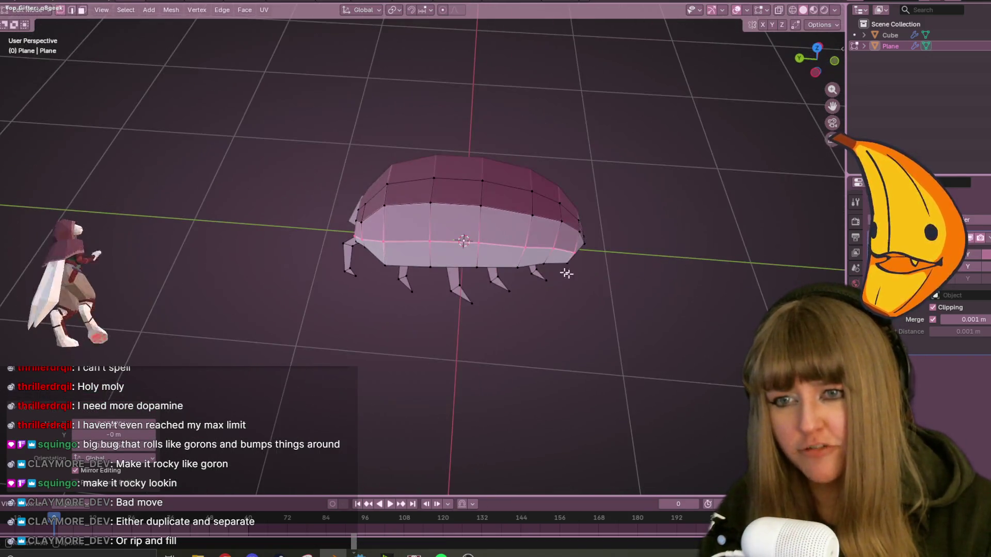
pyautogui.click(378, 204)
pyautogui.moveTo(380, 280); pyautogui.dragTo(407, 234, button='middle')
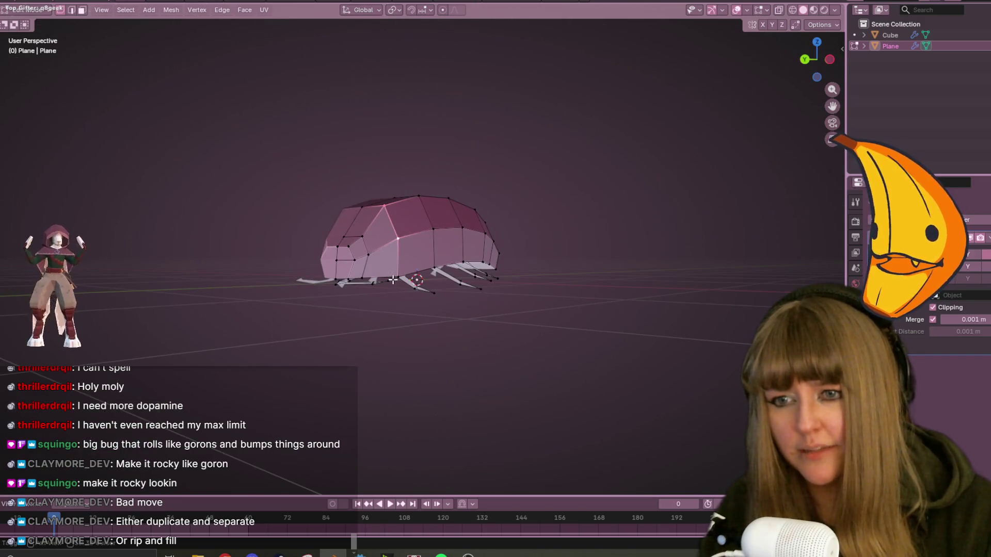
pyautogui.moveTo(393, 280); pyautogui.dragTo(458, 313, button='middle')
pyautogui.moveTo(401, 259)
pyautogui.mouseDown(button='middle')
pyautogui.moveTo(416, 181)
pyautogui.moveTo(386, 293)
pyautogui.mouseUp(button='middle')
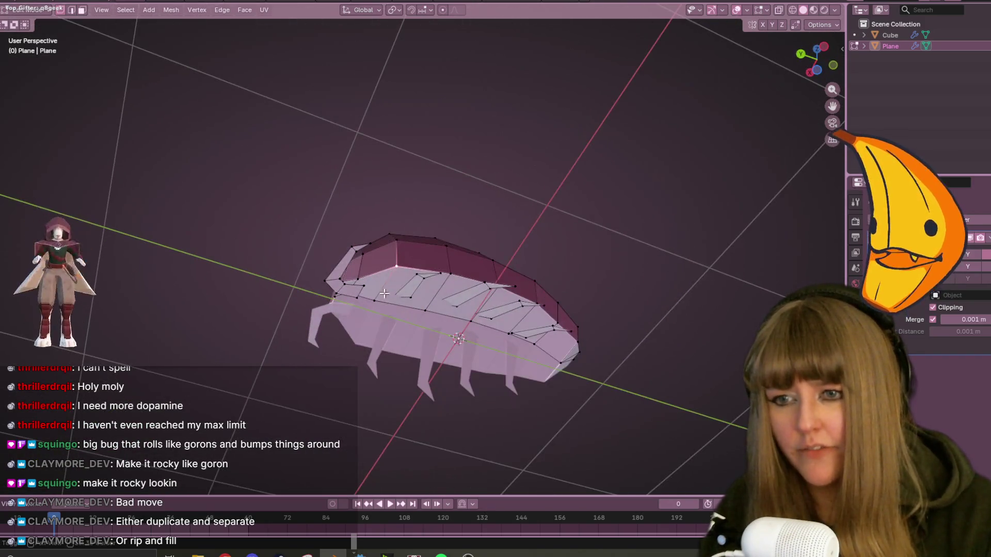
pyautogui.moveTo(465, 204)
pyautogui.mouseDown(button='middle')
pyautogui.moveTo(506, 208)
pyautogui.moveTo(511, 336)
pyautogui.moveTo(426, 294)
pyautogui.mouseUp(button='middle')
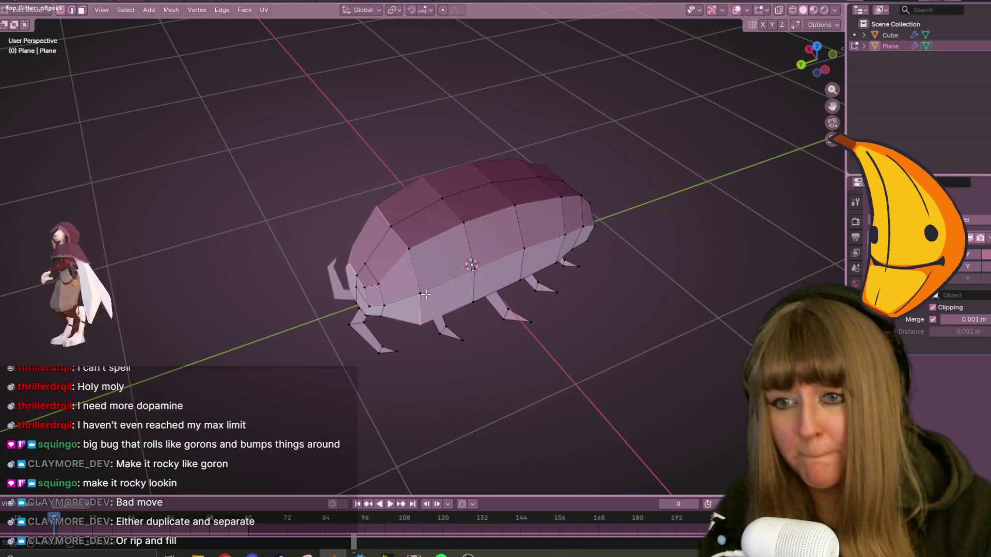
pyautogui.moveTo(408, 242)
pyautogui.mouseDown(button='middle')
pyautogui.moveTo(531, 348)
pyautogui.moveTo(533, 286)
pyautogui.moveTo(604, 261)
pyautogui.moveTo(457, 256)
pyautogui.moveTo(513, 230)
pyautogui.moveTo(141, 41)
pyautogui.mouseUp(button='middle')
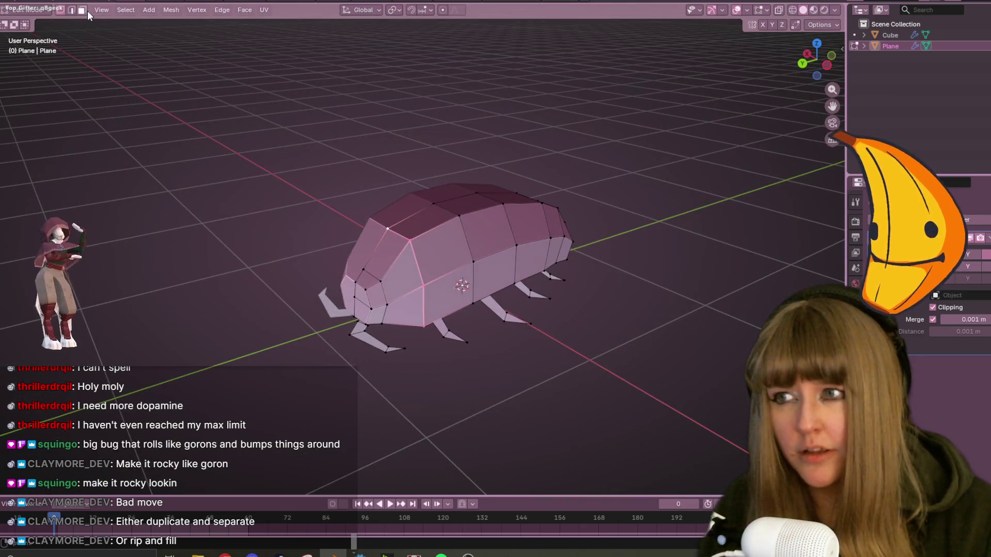
pyautogui.click(81, 10)
pyautogui.click(387, 255)
pyautogui.keyDown('shift'); pyautogui.click(405, 289); pyautogui.keyUp('shift')
pyautogui.keyDown('shift'); pyautogui.click(403, 310); pyautogui.keyUp('shift')
pyautogui.moveTo(453, 327)
pyautogui.keyDown('shift'); pyautogui.mouseDown(button='middle')
pyautogui.moveTo(453, 244)
pyautogui.moveTo(568, 200)
pyautogui.mouseUp(button='middle'); pyautogui.keyUp('shift')
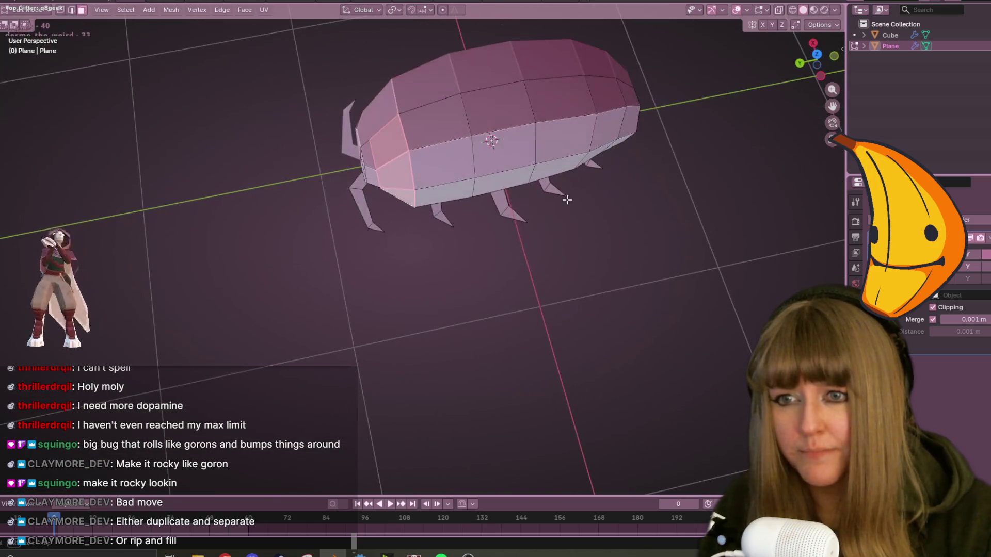
# Separate the selected front faces into their own object and view from the left side.
pyautogui.press('p')
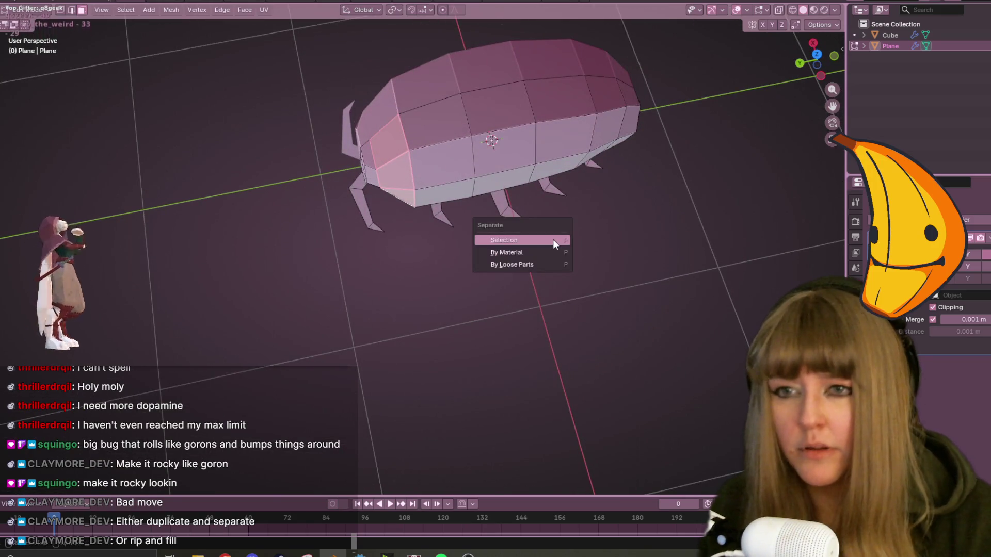
pyautogui.click(553, 239)
pyautogui.click(816, 54)
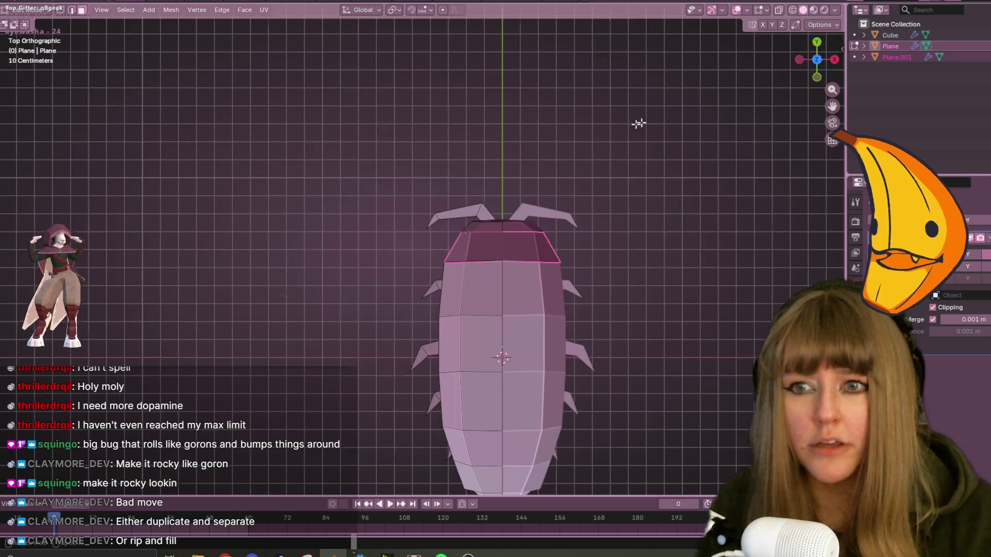
pyautogui.click(799, 58)
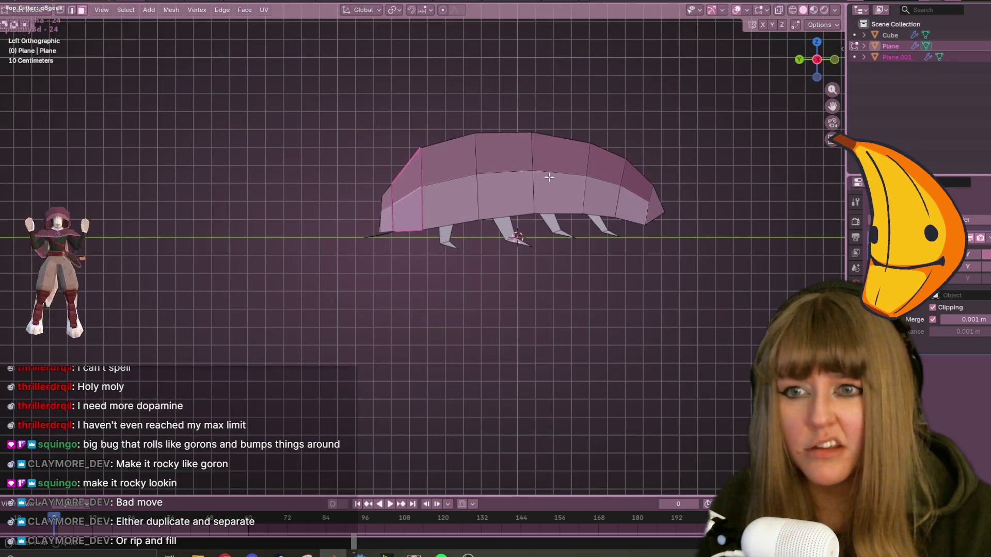
pyautogui.scroll(3, 547, 176)
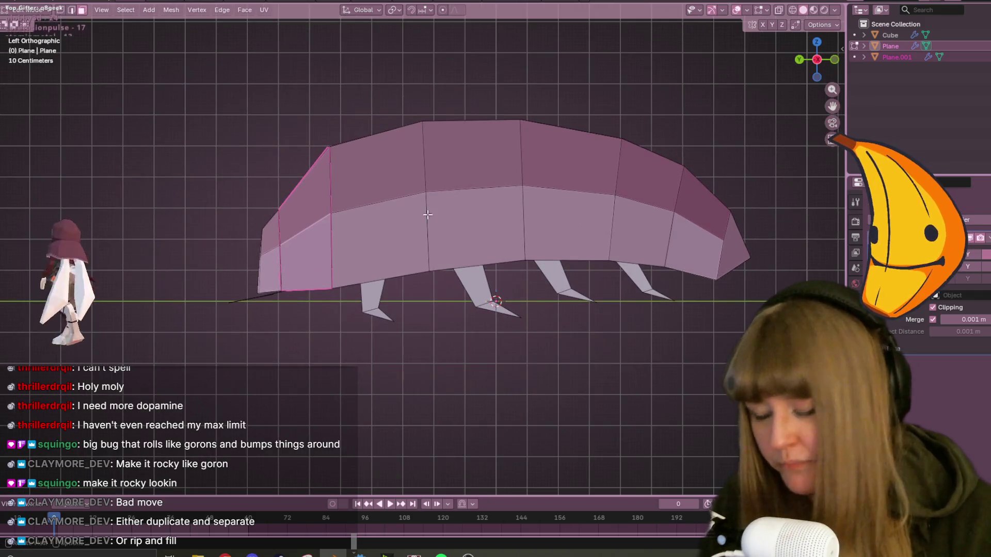
# In Object Mode, scale Plane.001 up to 1.027 and move it flush against the body.
pyautogui.press('Tab')
pyautogui.click(321, 206)
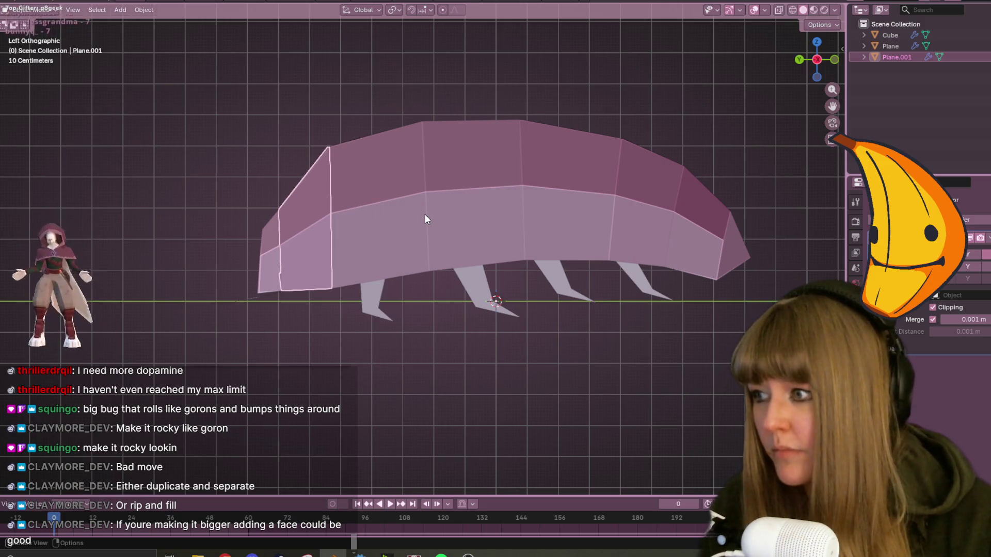
pyautogui.press('s')
pyautogui.click(436, 205)
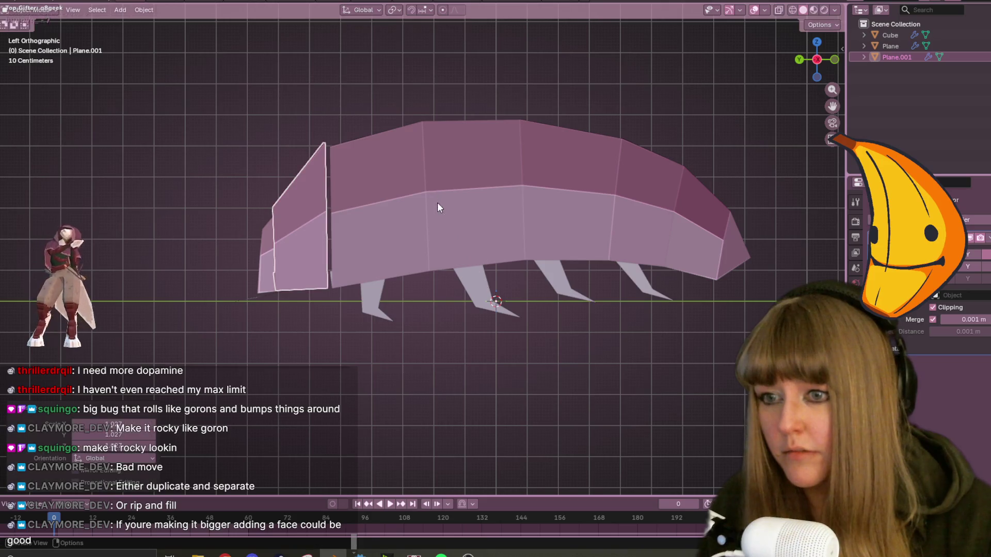
pyautogui.press('g')
pyautogui.click(367, 242)
# Select the main body object Plane and enter Edit Mode.
pyautogui.moveTo(414, 212)
pyautogui.mouseDown(button='middle')
pyautogui.moveTo(473, 308)
pyautogui.moveTo(364, 265)
pyautogui.moveTo(360, 241)
pyautogui.moveTo(407, 213)
pyautogui.moveTo(462, 265)
pyautogui.moveTo(405, 234)
pyautogui.moveTo(394, 267)
pyautogui.mouseUp(button='middle')
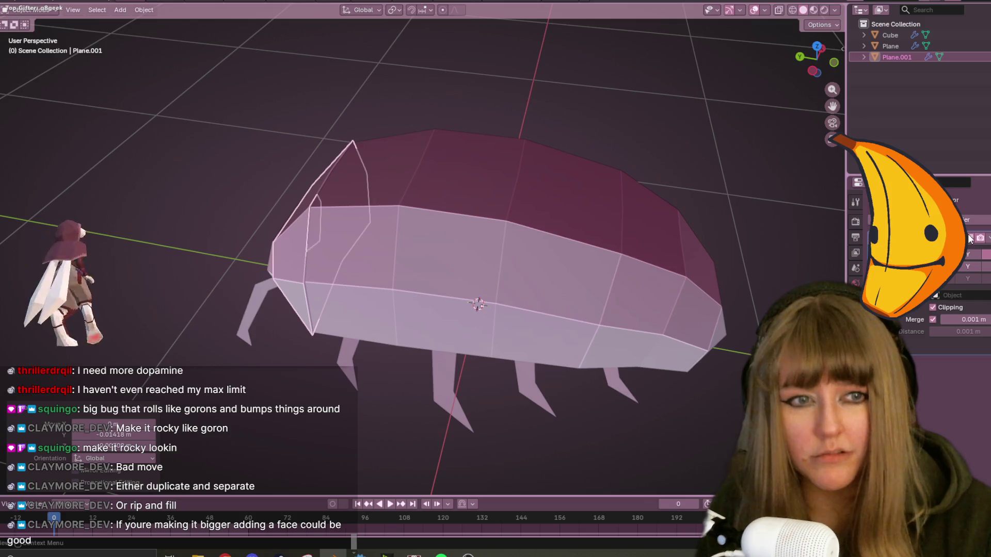
pyautogui.scroll(-5, 640, 279)
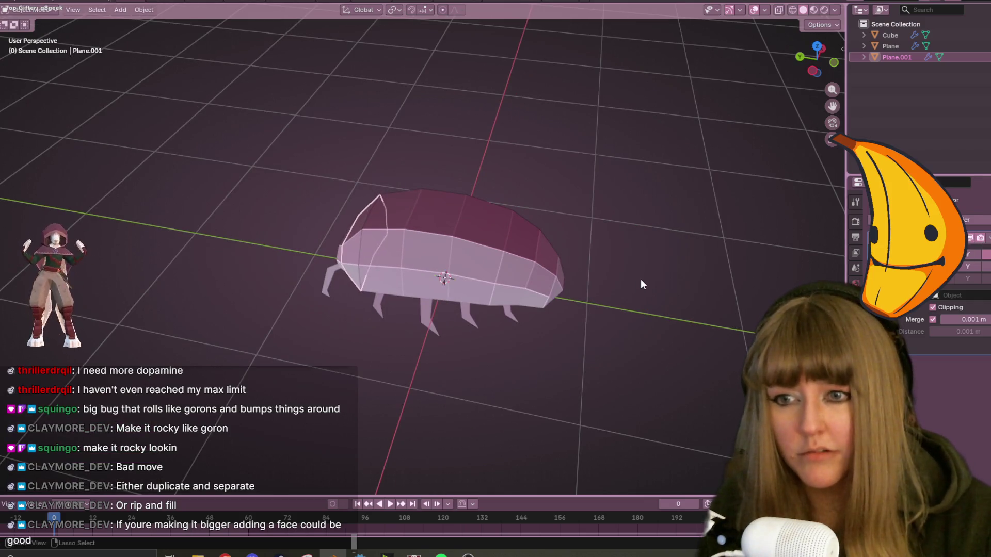
pyautogui.moveTo(640, 278)
pyautogui.mouseDown(button='middle')
pyautogui.moveTo(729, 274)
pyautogui.moveTo(641, 258)
pyautogui.moveTo(672, 254)
pyautogui.mouseUp(button='middle')
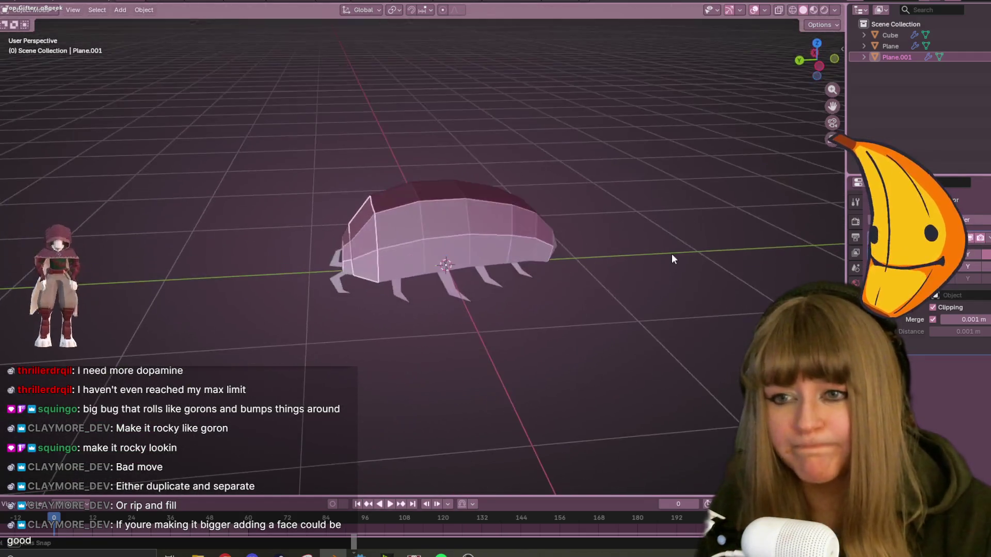
pyautogui.click(394, 223)
pyautogui.press('Tab')
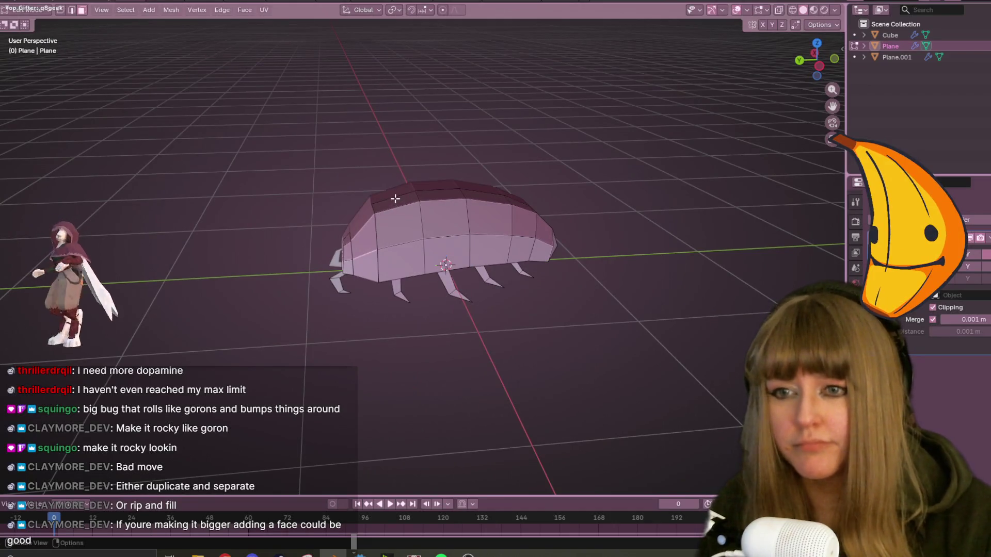
# Separate a side face of the shell into its own object.
pyautogui.moveTo(469, 289); pyautogui.dragTo(486, 177, button='middle')
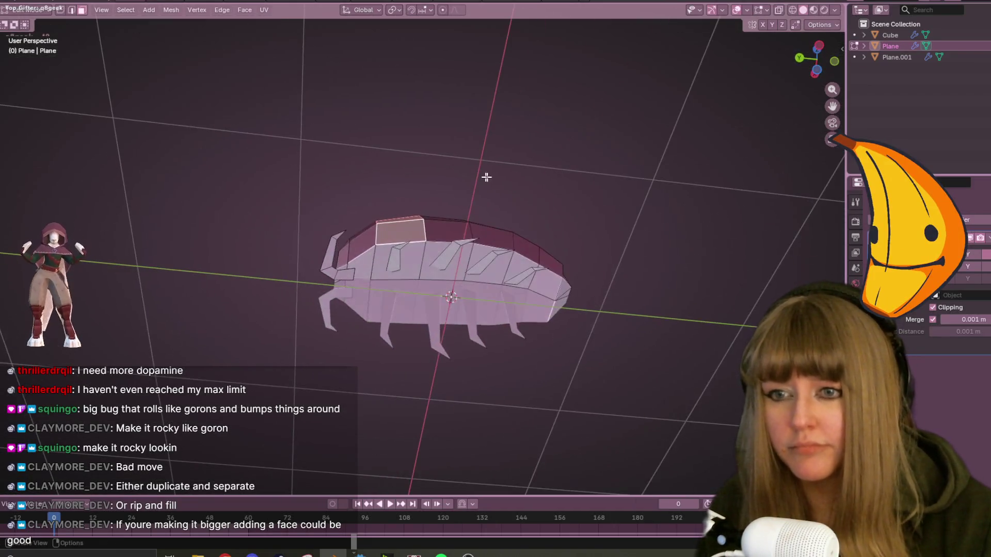
pyautogui.click(415, 251)
pyautogui.press('p')
pyautogui.click(414, 253)
pyautogui.moveTo(414, 253)
pyautogui.mouseDown(button='middle')
pyautogui.moveTo(446, 231)
pyautogui.moveTo(464, 195)
pyautogui.moveTo(483, 114)
pyautogui.mouseUp(button='middle')
# Separate the next shell segment's lower face into Plane.003.
pyautogui.click(446, 231)
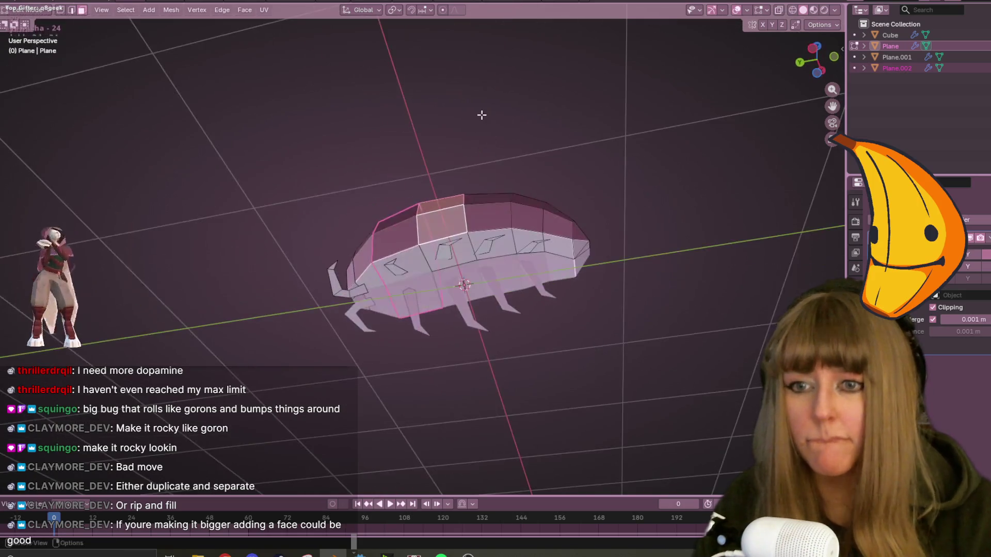
pyautogui.click(431, 243)
pyautogui.press('p')
pyautogui.click(431, 244)
pyautogui.moveTo(430, 243)
pyautogui.mouseDown(button='middle')
pyautogui.moveTo(491, 199)
pyautogui.moveTo(504, 223)
pyautogui.moveTo(525, 223)
pyautogui.mouseUp(button='middle')
# Select two neighbouring faces and separate them into Plane.004.
pyautogui.keyDown('shift'); pyautogui.click(511, 221); pyautogui.keyUp('shift')
pyautogui.keyDown('shift'); pyautogui.click(502, 269); pyautogui.keyUp('shift')
pyautogui.moveTo(502, 269); pyautogui.dragTo(526, 265, button='middle')
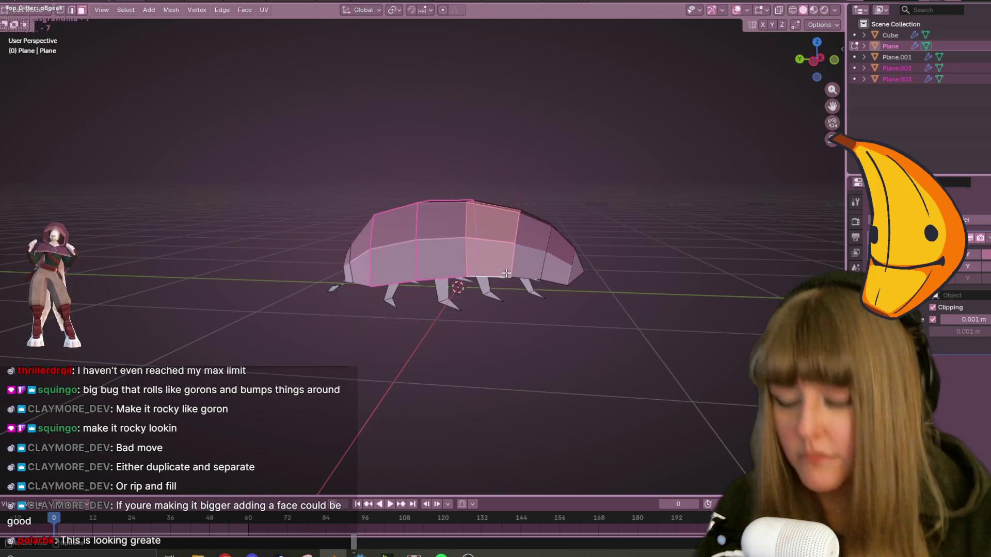
pyautogui.press('p')
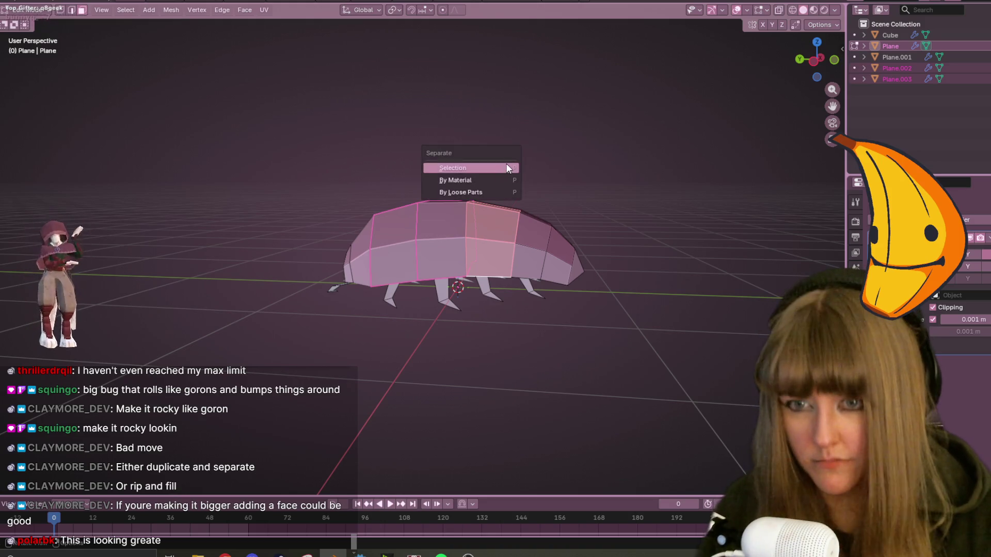
pyautogui.click(506, 165)
# Separate a face on top of the bug into Plane.005.
pyautogui.moveTo(597, 190); pyautogui.dragTo(567, 212, button='middle')
pyautogui.keyDown('shift'); pyautogui.click(548, 214); pyautogui.keyUp('shift')
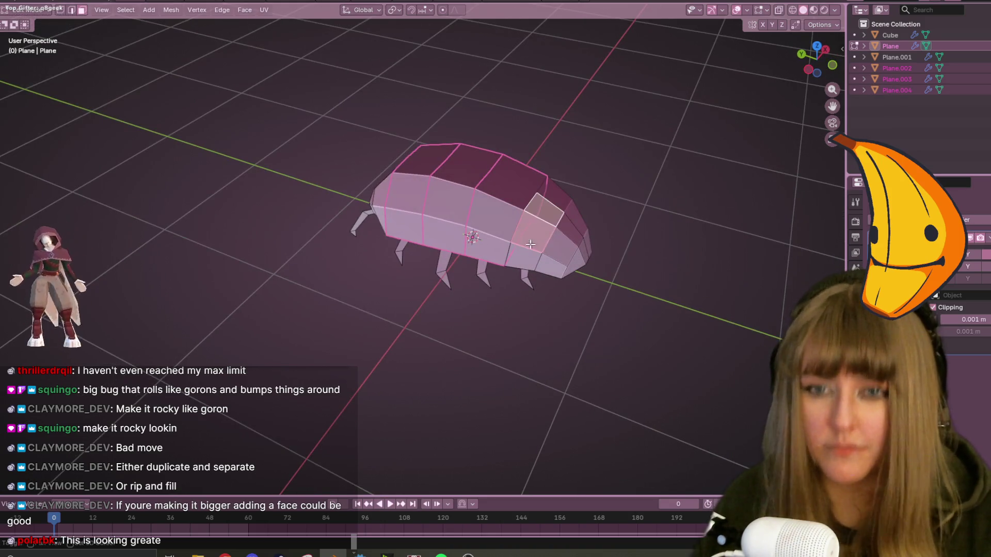
pyautogui.click(529, 249)
pyautogui.moveTo(529, 249)
pyautogui.mouseDown(button='middle')
pyautogui.moveTo(557, 149)
pyautogui.moveTo(529, 254)
pyautogui.mouseUp(button='middle')
pyautogui.click(528, 236)
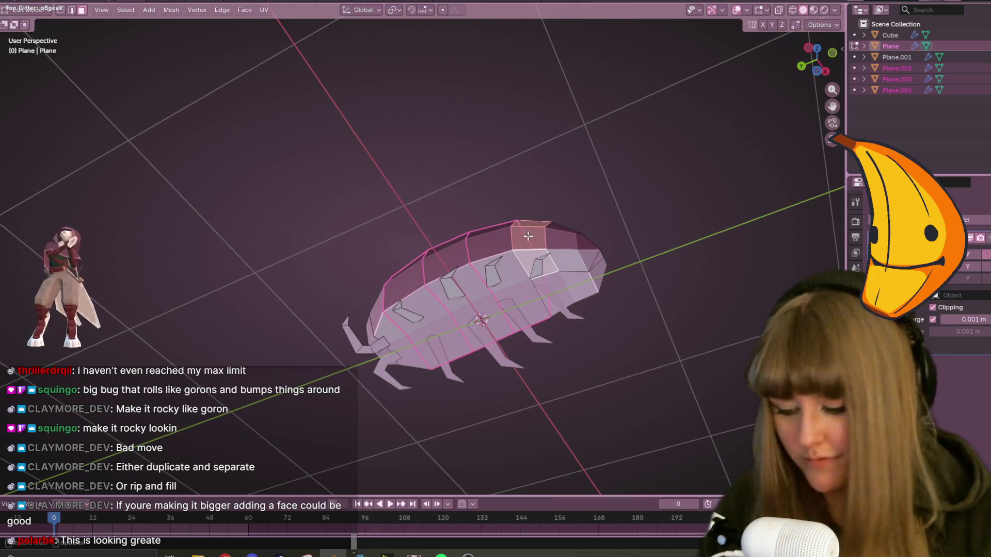
pyautogui.press('p')
pyautogui.click(525, 228)
pyautogui.moveTo(588, 193); pyautogui.dragTo(570, 240, button='middle')
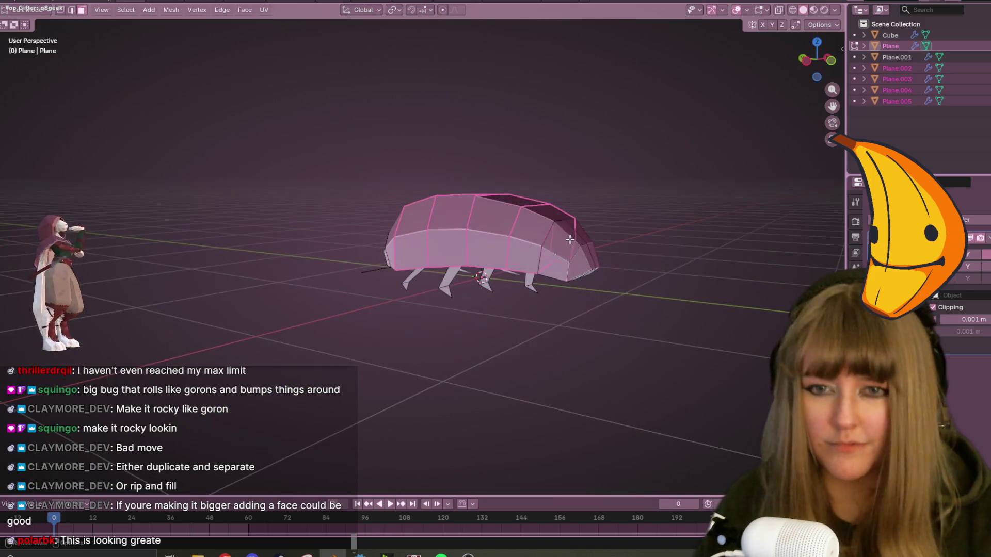
# Separate the larger underside face near the head into Plane.006.
pyautogui.click(573, 237)
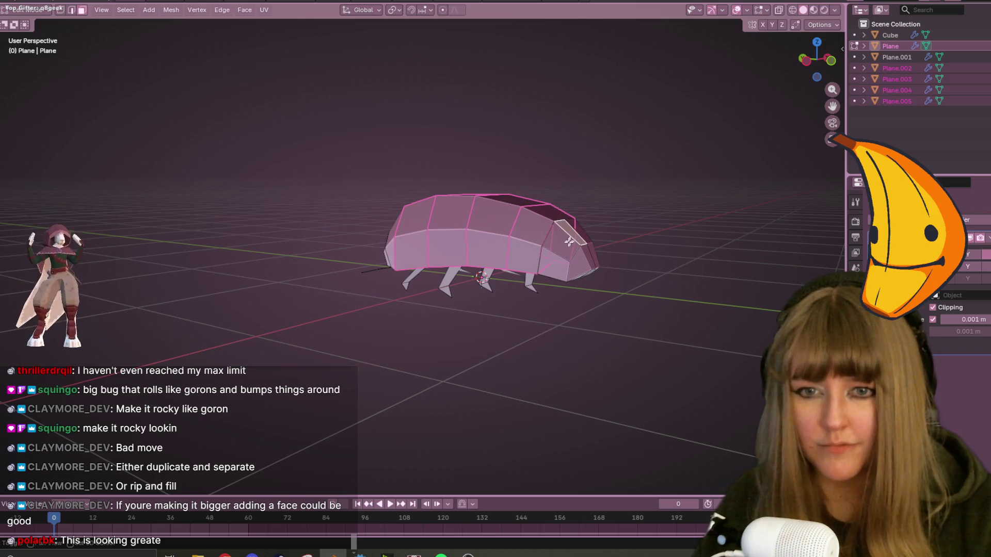
pyautogui.click(589, 264)
pyautogui.moveTo(589, 257)
pyautogui.mouseDown(button='middle')
pyautogui.moveTo(619, 184)
pyautogui.moveTo(630, 255)
pyautogui.mouseUp(button='middle')
pyautogui.click(606, 277)
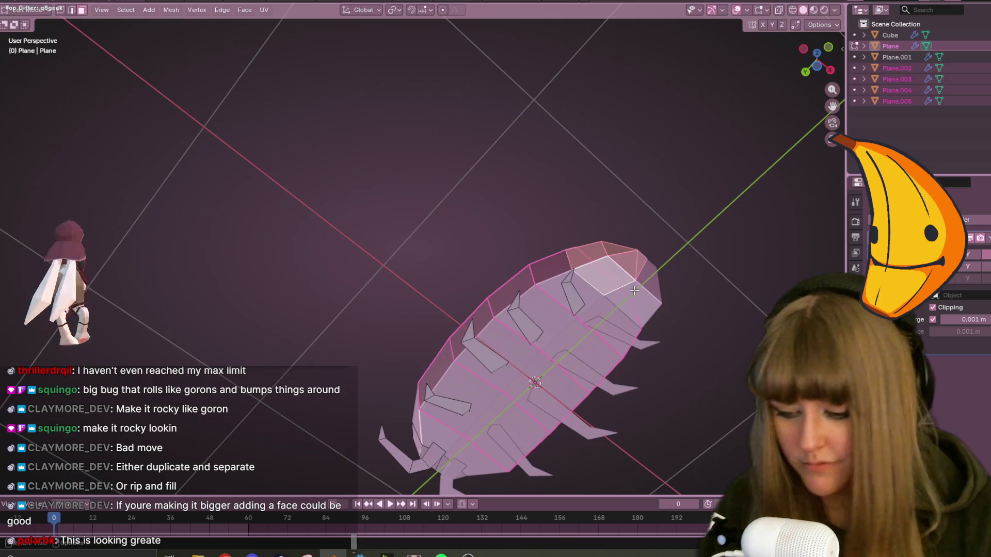
pyautogui.press('p')
pyautogui.click(634, 290)
pyautogui.moveTo(646, 222)
pyautogui.mouseDown(button='middle')
pyautogui.moveTo(675, 343)
pyautogui.moveTo(720, 303)
pyautogui.moveTo(708, 316)
pyautogui.moveTo(702, 310)
pyautogui.mouseUp(button='middle')
pyautogui.moveTo(628, 251)
pyautogui.mouseDown(button='middle')
pyautogui.moveTo(650, 309)
pyautogui.moveTo(743, 343)
pyautogui.moveTo(599, 289)
pyautogui.moveTo(533, 288)
pyautogui.moveTo(339, 345)
pyautogui.moveTo(456, 277)
pyautogui.mouseUp(button='middle')
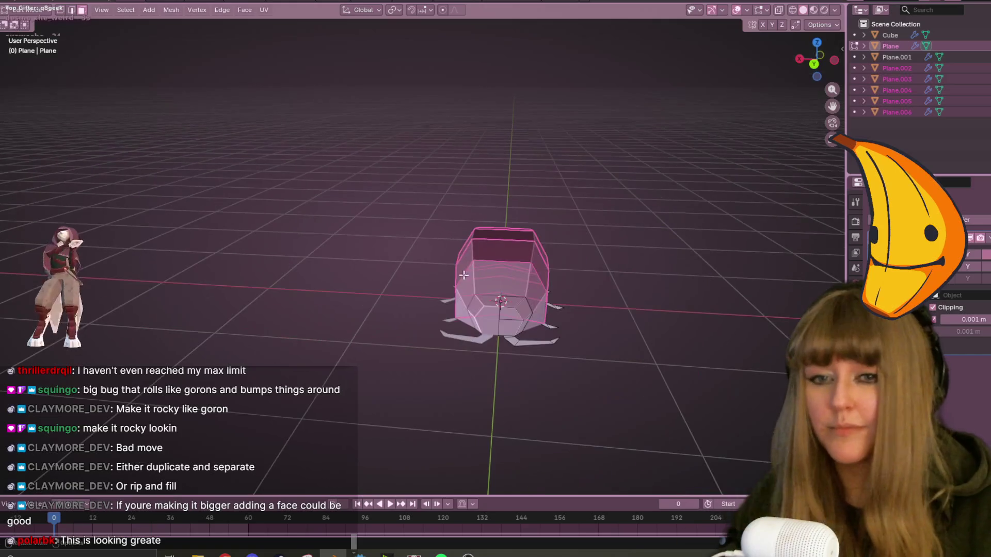
pyautogui.moveTo(640, 269)
pyautogui.mouseDown(button='middle')
pyautogui.moveTo(628, 308)
pyautogui.moveTo(641, 327)
pyautogui.moveTo(609, 268)
pyautogui.moveTo(657, 290)
pyautogui.moveTo(614, 242)
pyautogui.mouseUp(button='middle')
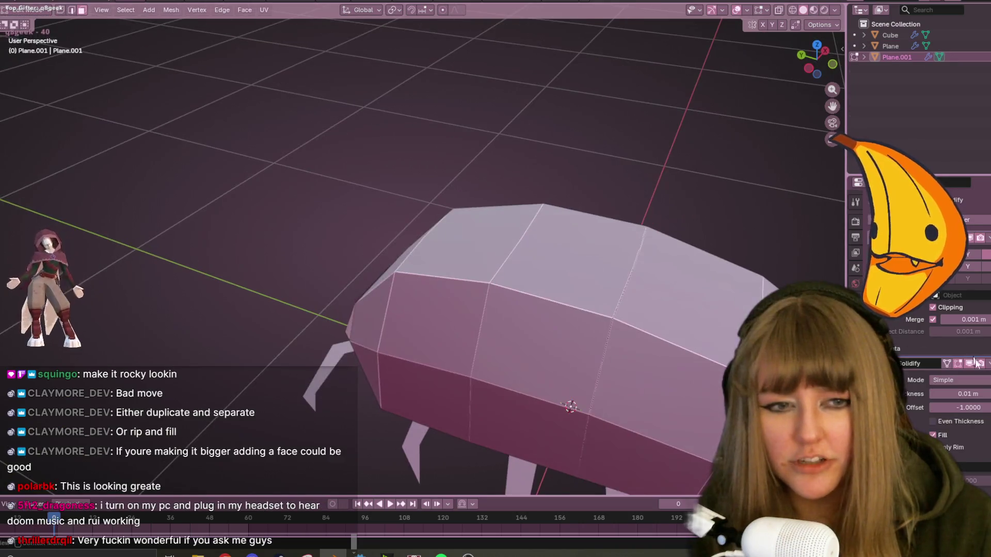
# Orbit and zoom in on Plane.001's head from side and top, finishing in Left Orthographic view.
pyautogui.moveTo(570, 407); pyautogui.dragTo(565, 355, button='middle')
pyautogui.scroll(-3, 537, 299)
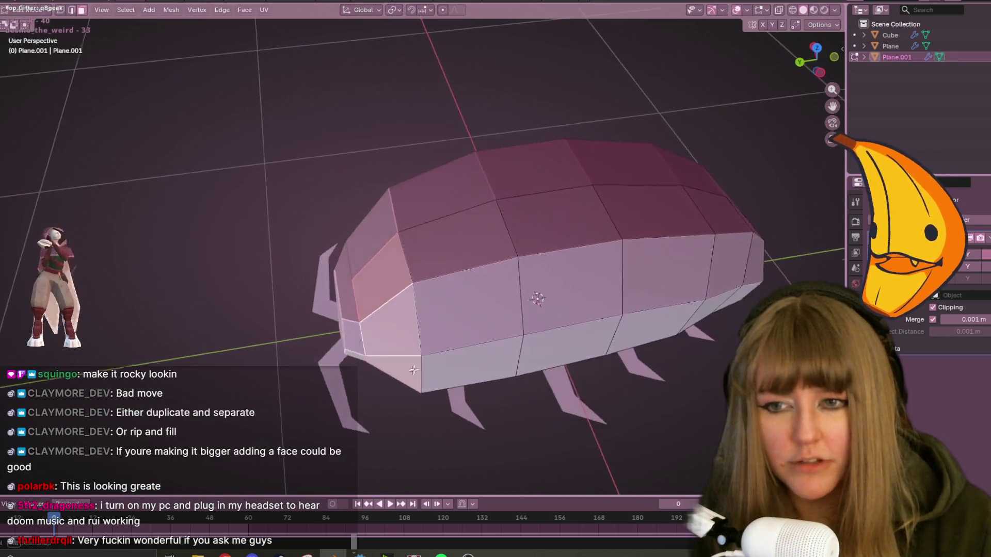
pyautogui.scroll(8, 481, 323)
pyautogui.scroll(-8, 482, 324)
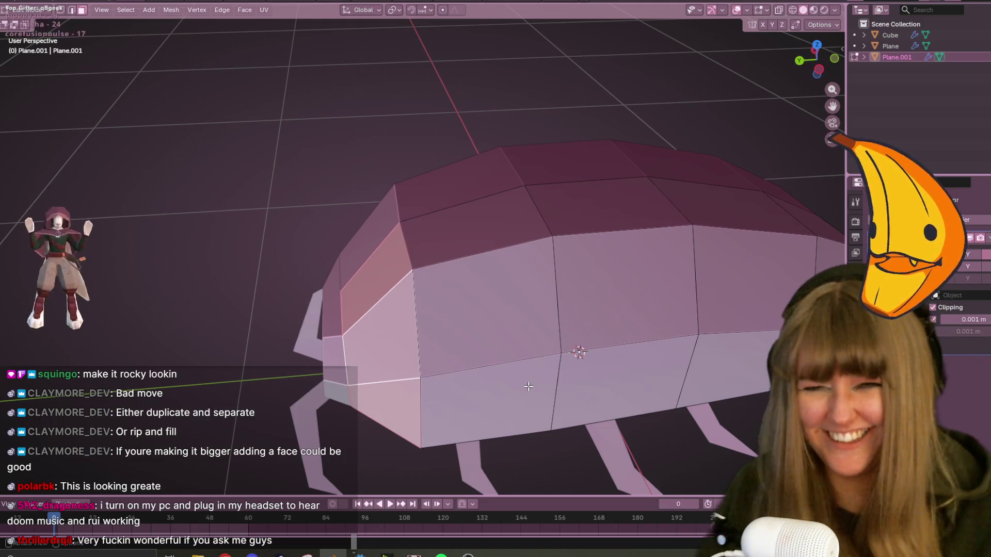
pyautogui.scroll(-5, 571, 405)
pyautogui.moveTo(571, 405)
pyautogui.mouseDown(button='middle')
pyautogui.moveTo(575, 343)
pyautogui.moveTo(532, 221)
pyautogui.moveTo(551, 191)
pyautogui.moveTo(576, 311)
pyautogui.moveTo(637, 423)
pyautogui.moveTo(648, 346)
pyautogui.moveTo(499, 311)
pyautogui.moveTo(511, 305)
pyautogui.moveTo(505, 287)
pyautogui.moveTo(350, 243)
pyautogui.mouseUp(button='middle')
pyautogui.scroll(5, 504, 287)
pyautogui.scroll(-5, 504, 287)
pyautogui.click(816, 60)
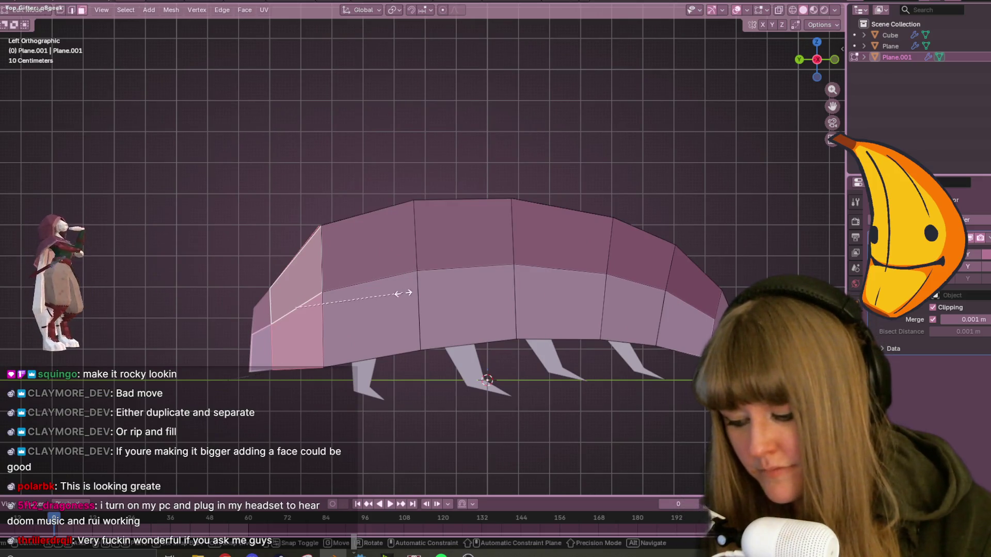
# Scale the front shell face up to 1.087, then check it from right, back and left views.
pyautogui.press('s')
pyautogui.click(413, 292)
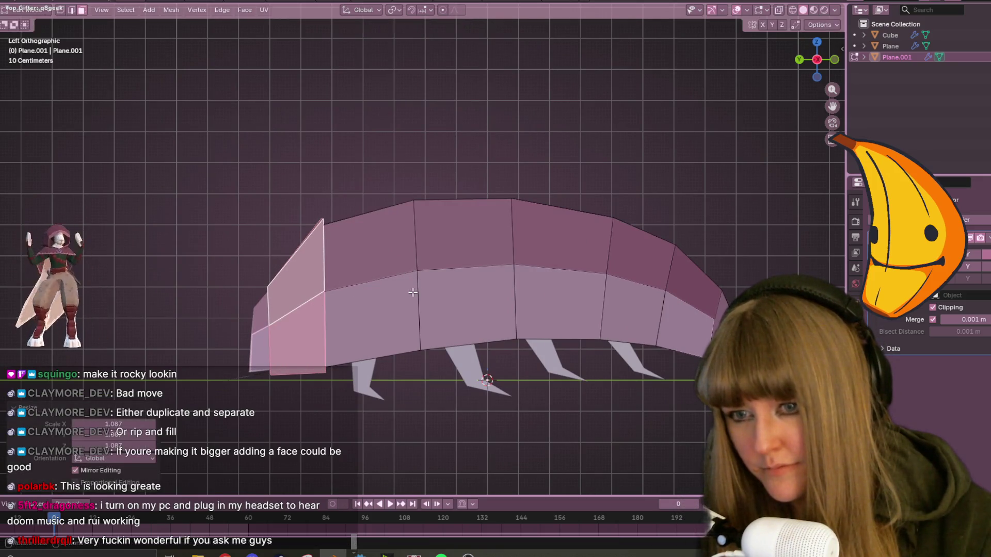
pyautogui.moveTo(414, 290); pyautogui.dragTo(420, 290, button='middle')
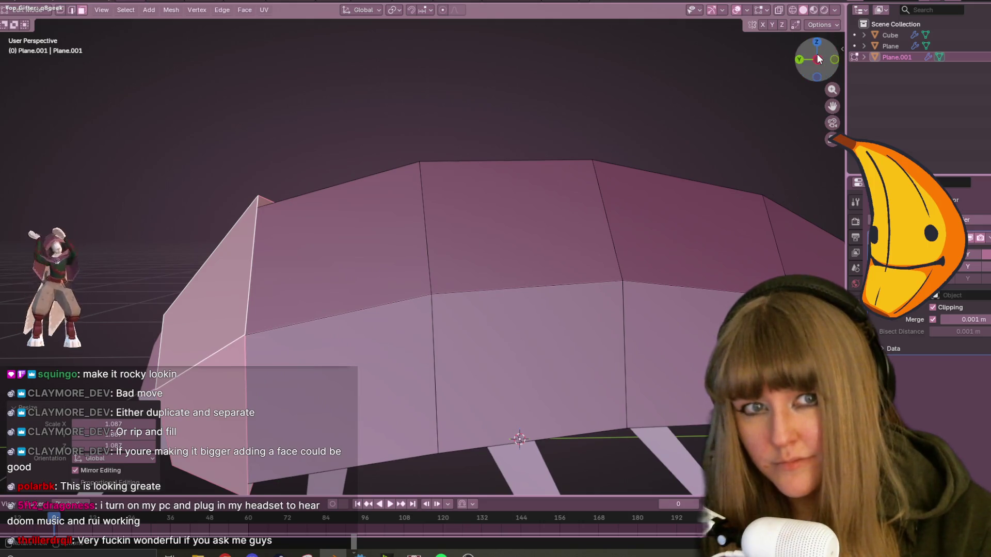
pyautogui.click(818, 58)
pyautogui.click(835, 61)
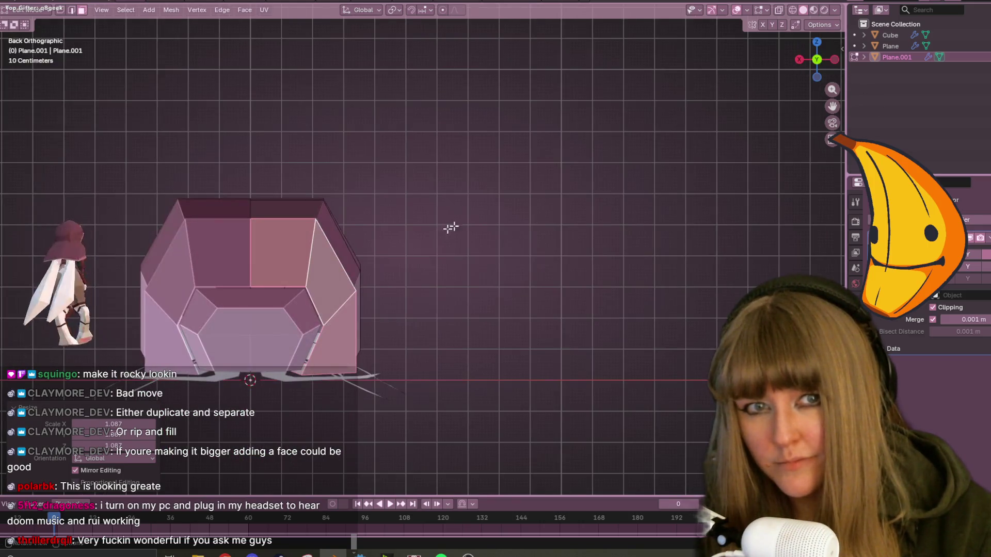
pyautogui.click(836, 59)
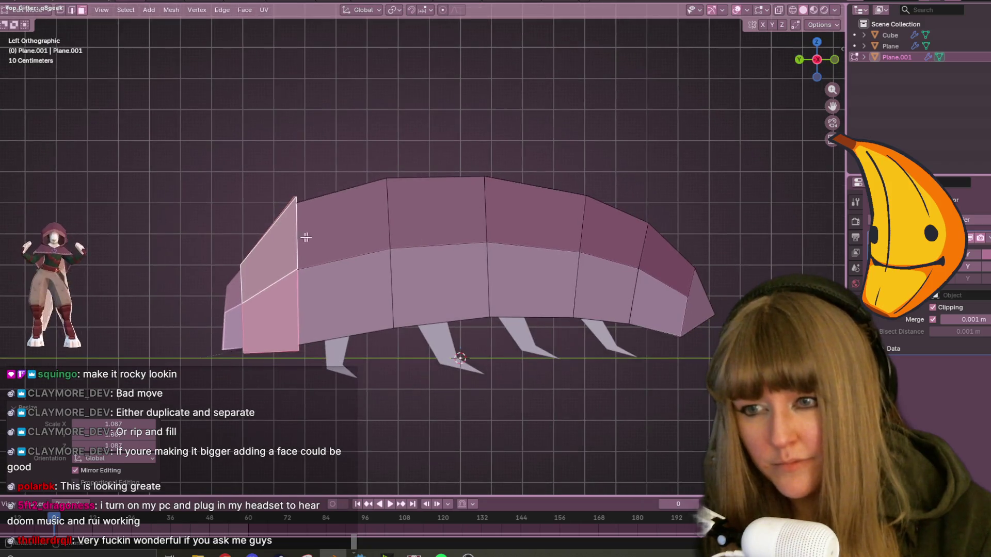
# Select the second shell segment with its linked faces and scale it to 1.062.
pyautogui.click(324, 236)
pyautogui.press('l')
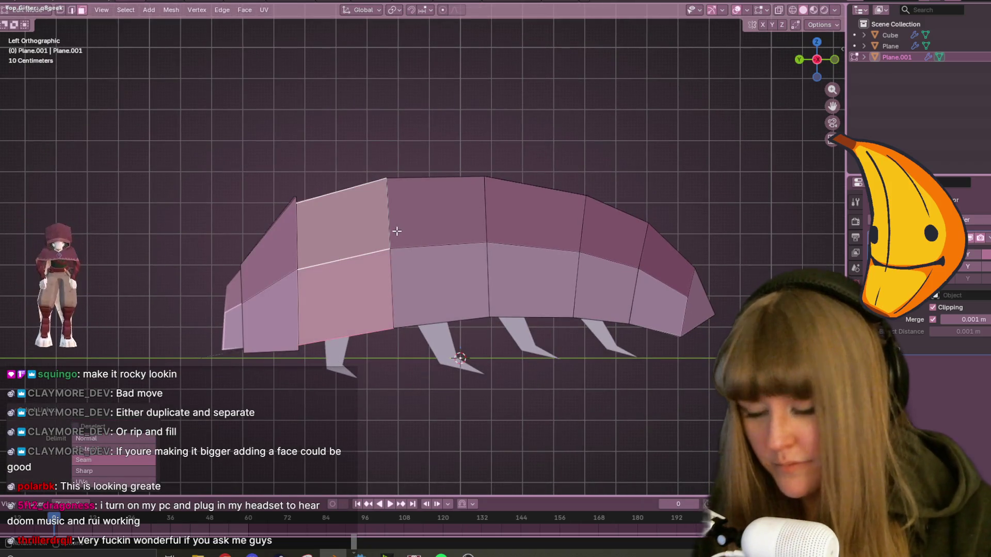
pyautogui.press('s')
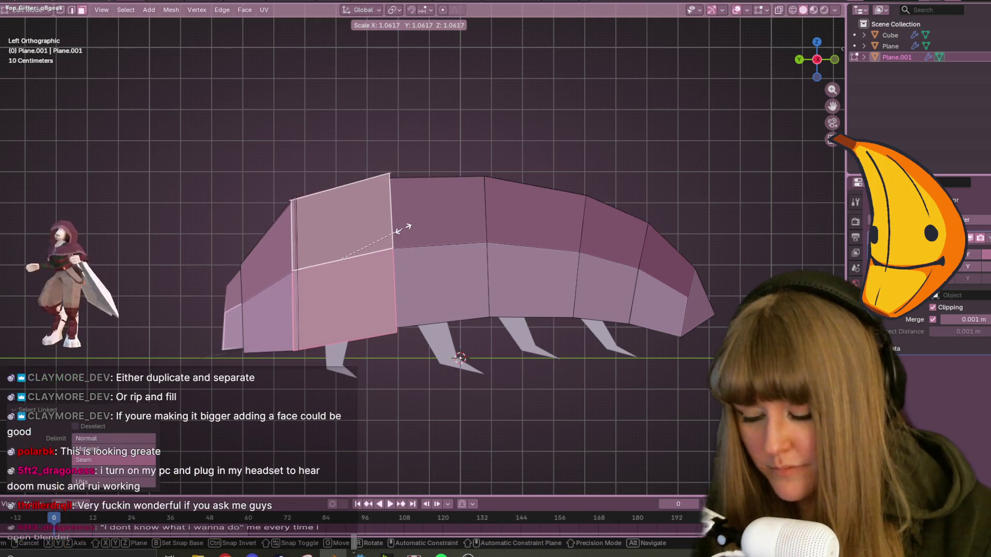
pyautogui.click(403, 230)
pyautogui.scroll(2, 404, 230)
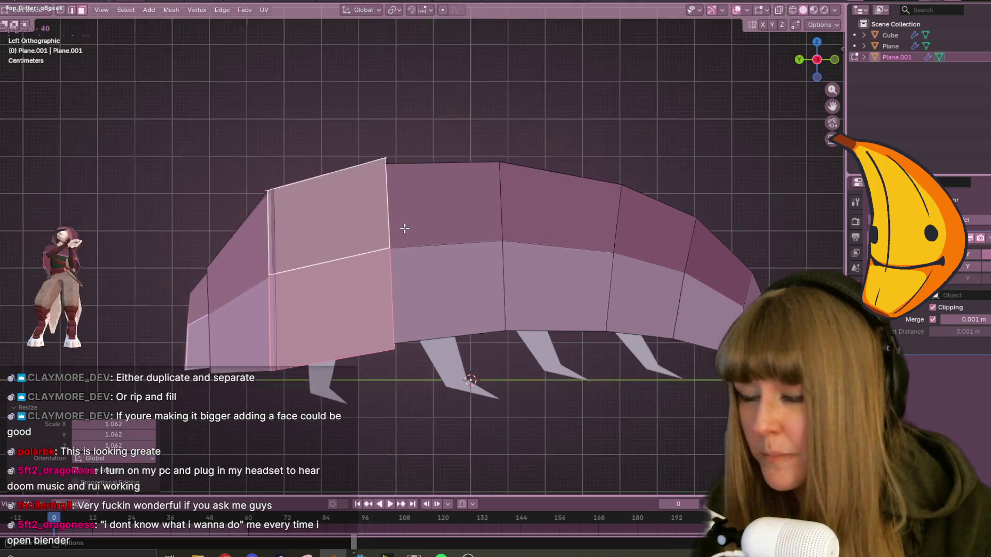
# Box-select the head's front edge in X-ray and shrink it to 0.922.
pyautogui.hotkey('alt', 'a')
pyautogui.moveTo(194, 139)
pyautogui.mouseDown()
pyautogui.moveTo(236, 288)
pyautogui.moveTo(243, 408)
pyautogui.mouseUp()
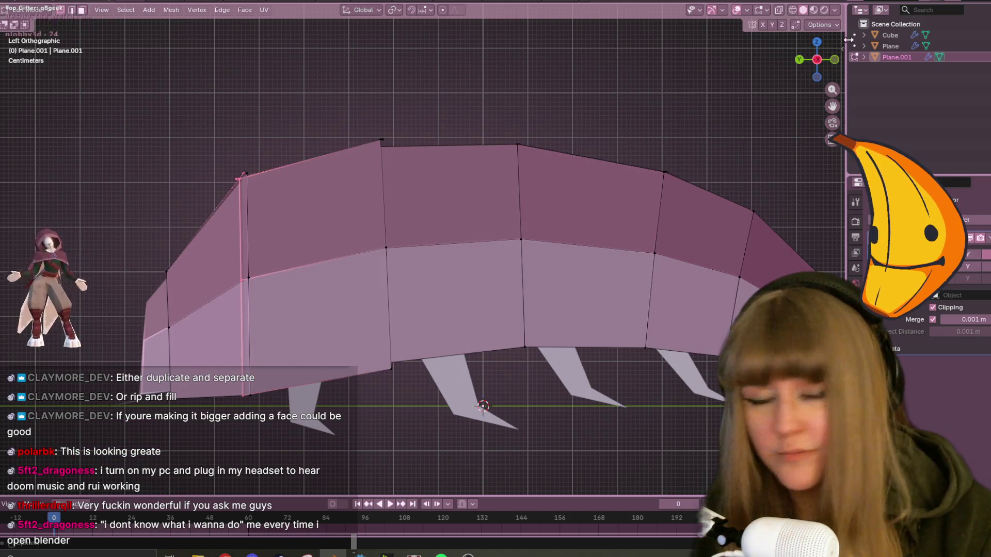
pyautogui.hotkey('alt', 'z')
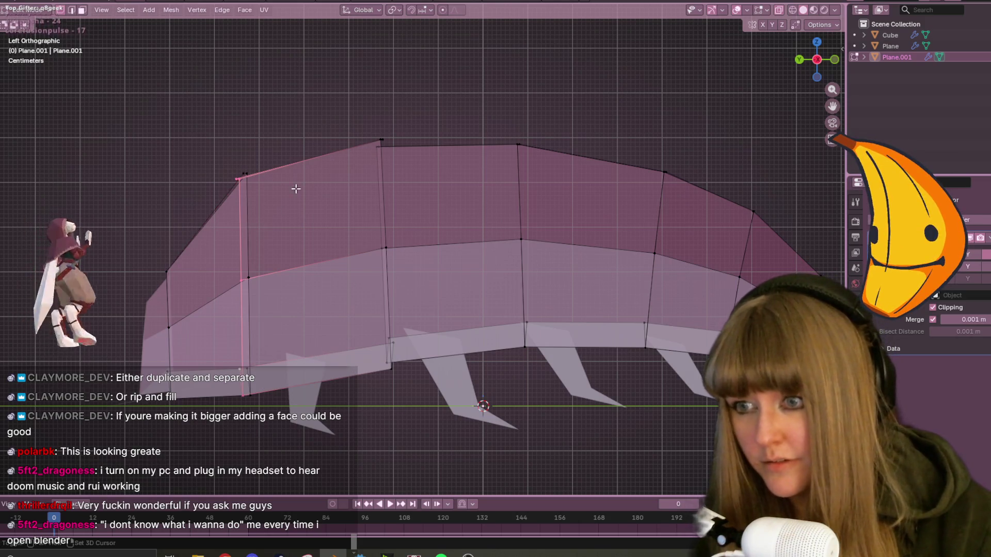
pyautogui.press('s')
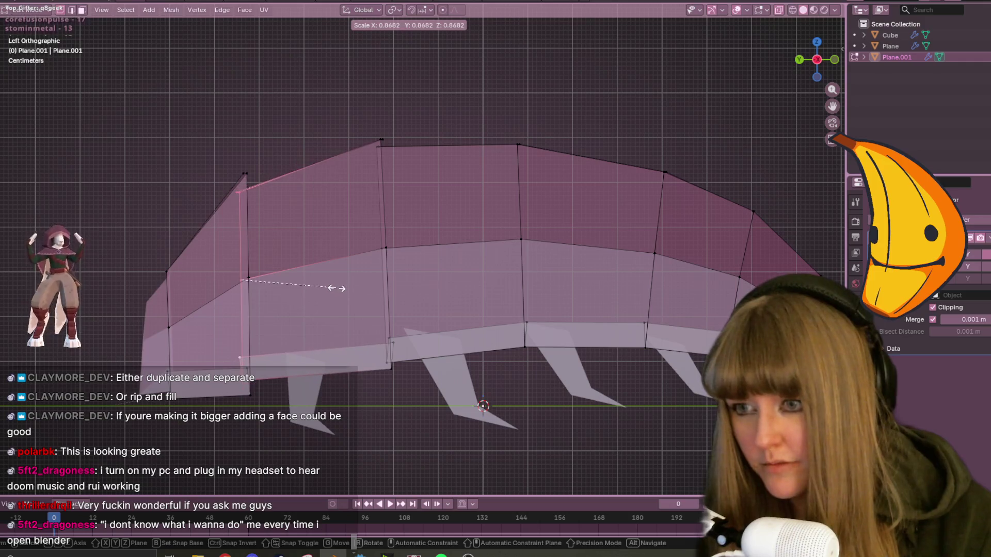
pyautogui.click(343, 288)
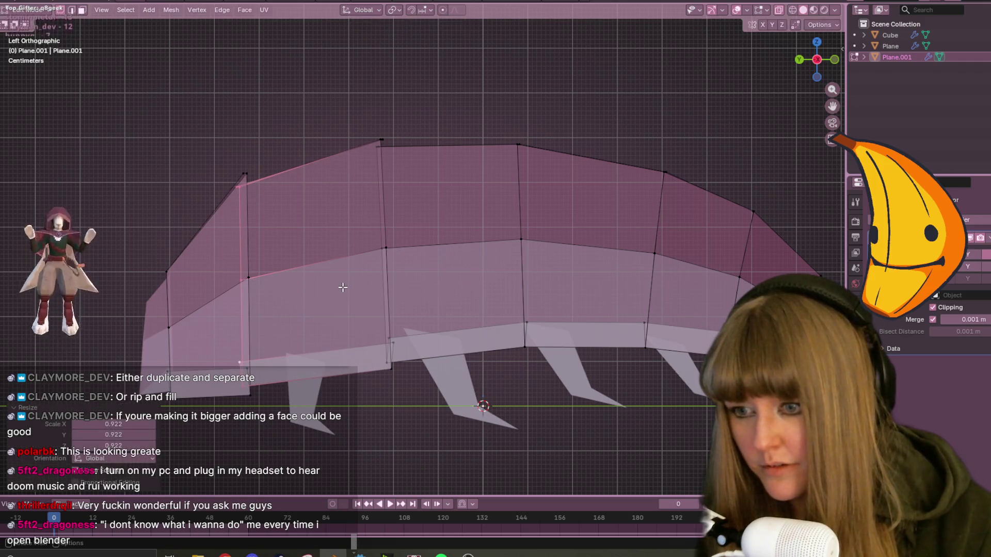
# Move the head's front edge -0.011 m along Y and switch back to solid shading.
pyautogui.press('g')
pyautogui.click(351, 293)
pyautogui.moveTo(351, 292)
pyautogui.mouseDown(button='middle')
pyautogui.moveTo(442, 277)
pyautogui.moveTo(437, 283)
pyautogui.moveTo(421, 290)
pyautogui.moveTo(672, 150)
pyautogui.mouseUp(button='middle')
pyautogui.click(780, 9)
# Inspect the shell from several angles, select the mid-body edge loop, and return to Left Orthographic.
pyautogui.moveTo(469, 223)
pyautogui.mouseDown(button='middle')
pyautogui.moveTo(462, 186)
pyautogui.moveTo(310, 260)
pyautogui.mouseUp(button='middle')
pyautogui.moveTo(224, 301)
pyautogui.mouseDown(button='middle')
pyautogui.moveTo(327, 299)
pyautogui.moveTo(330, 164)
pyautogui.moveTo(288, 187)
pyautogui.mouseUp(button='middle')
pyautogui.moveTo(374, 176)
pyautogui.mouseDown(button='middle')
pyautogui.moveTo(377, 270)
pyautogui.moveTo(458, 264)
pyautogui.moveTo(450, 278)
pyautogui.moveTo(503, 248)
pyautogui.moveTo(511, 217)
pyautogui.moveTo(487, 243)
pyautogui.moveTo(485, 269)
pyautogui.moveTo(454, 229)
pyautogui.moveTo(504, 282)
pyautogui.moveTo(487, 277)
pyautogui.moveTo(485, 242)
pyautogui.mouseUp(button='middle')
pyautogui.keyDown('alt'); pyautogui.click(482, 181); pyautogui.keyUp('alt')
pyautogui.moveTo(483, 184)
pyautogui.mouseDown(button='middle')
pyautogui.moveTo(515, 237)
pyautogui.moveTo(482, 292)
pyautogui.mouseUp(button='middle')
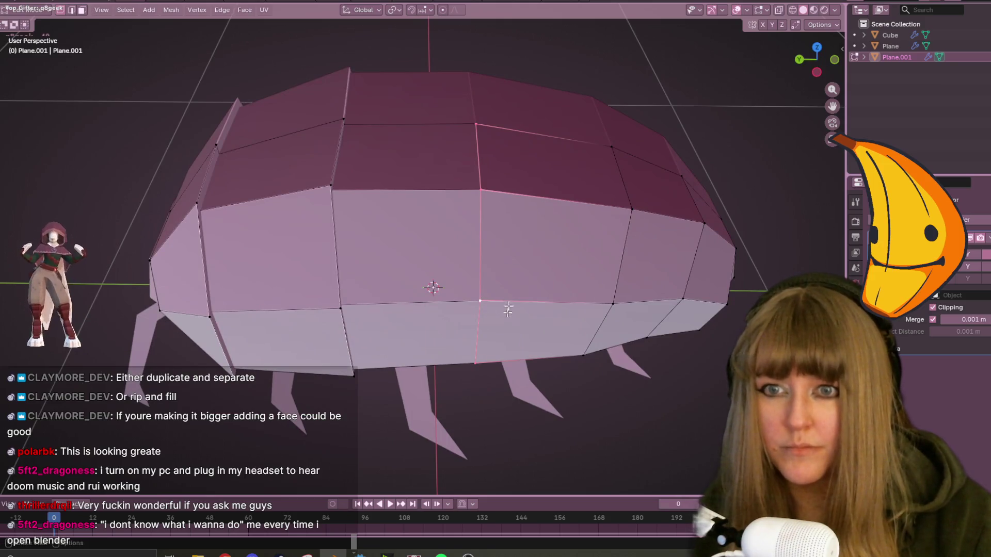
pyautogui.moveTo(496, 143)
pyautogui.mouseDown(button='middle')
pyautogui.moveTo(637, 137)
pyautogui.moveTo(481, 192)
pyautogui.mouseUp(button='middle')
pyautogui.moveTo(577, 193)
pyautogui.mouseDown(button='middle')
pyautogui.moveTo(611, 120)
pyautogui.moveTo(828, 54)
pyautogui.mouseUp(button='middle')
pyautogui.scroll(-4, 575, 195)
pyautogui.click(828, 55)
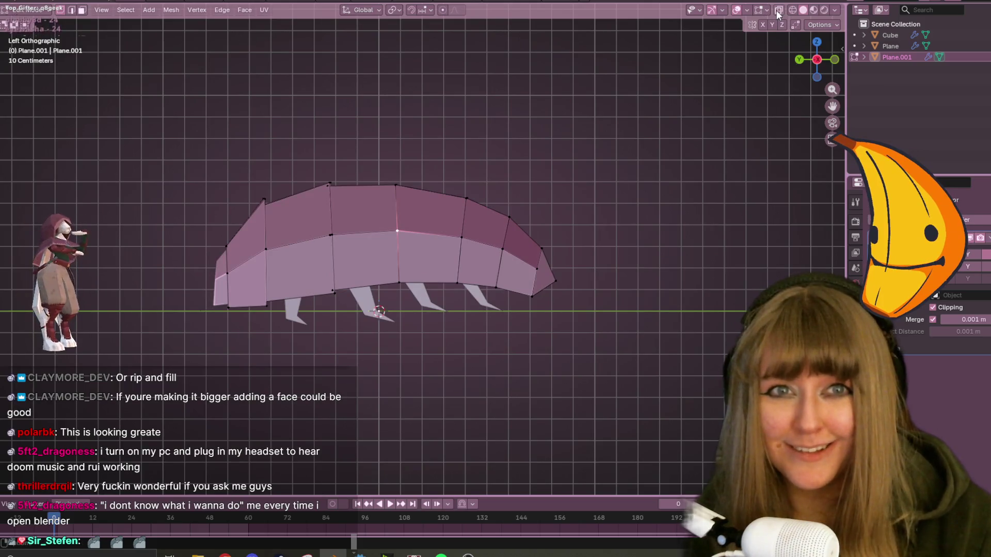
# Turn X-ray back on, zoom in, and select the third shell segment's linked faces.
pyautogui.click(778, 12)
pyautogui.scroll(3, 542, 162)
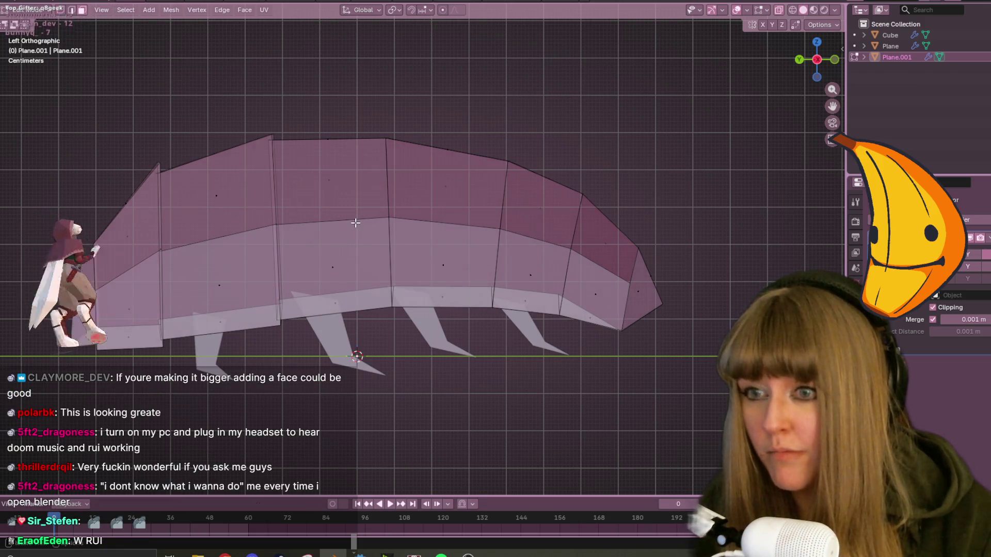
pyautogui.press('l')
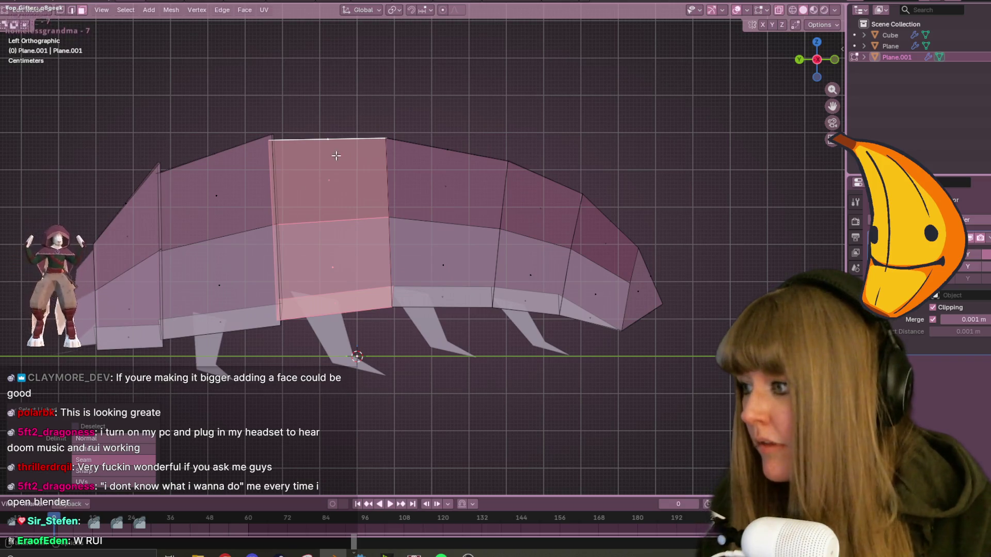
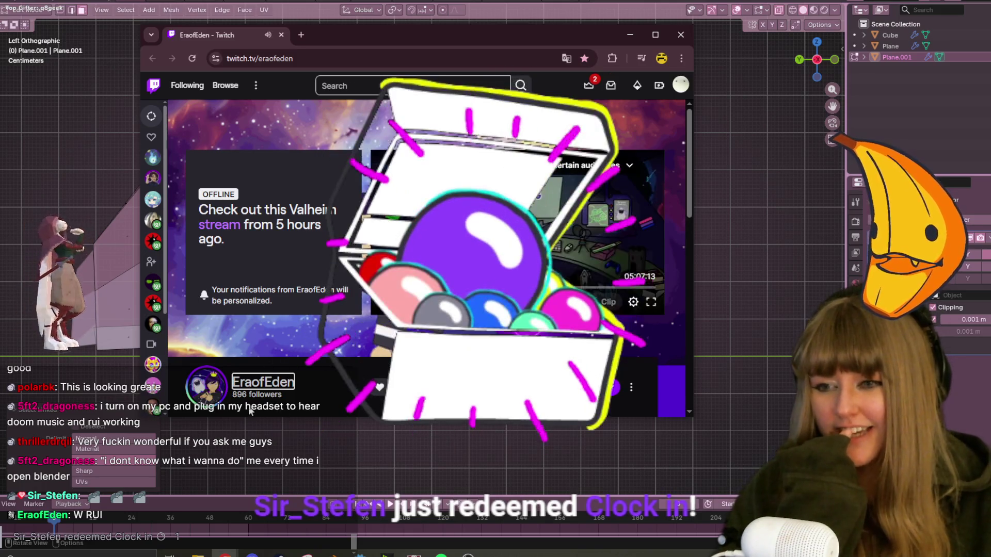
# Close the Twitch offline-channel window to bring the Blender isopod scene back into view.
pyautogui.doubleClick(235, 380)
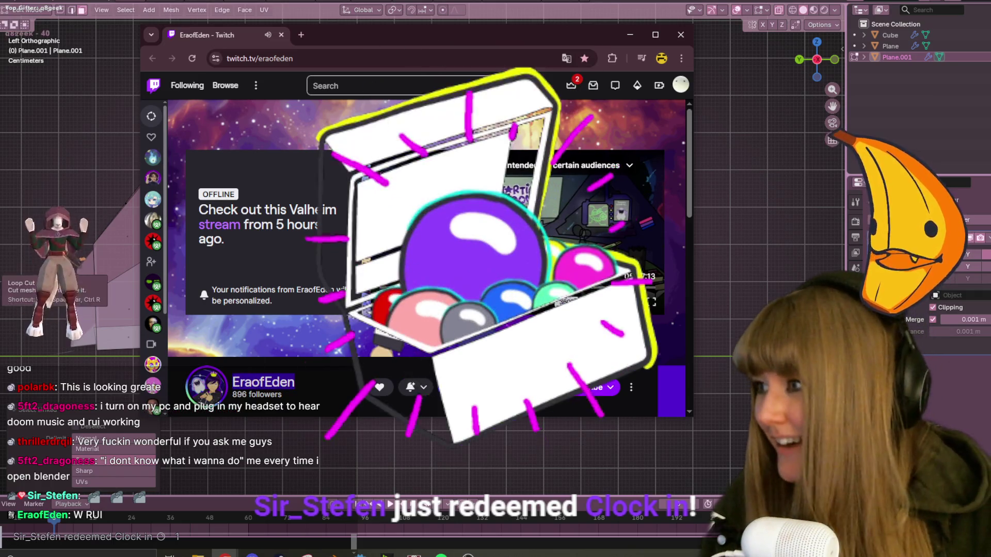
pyautogui.click(10, 271)
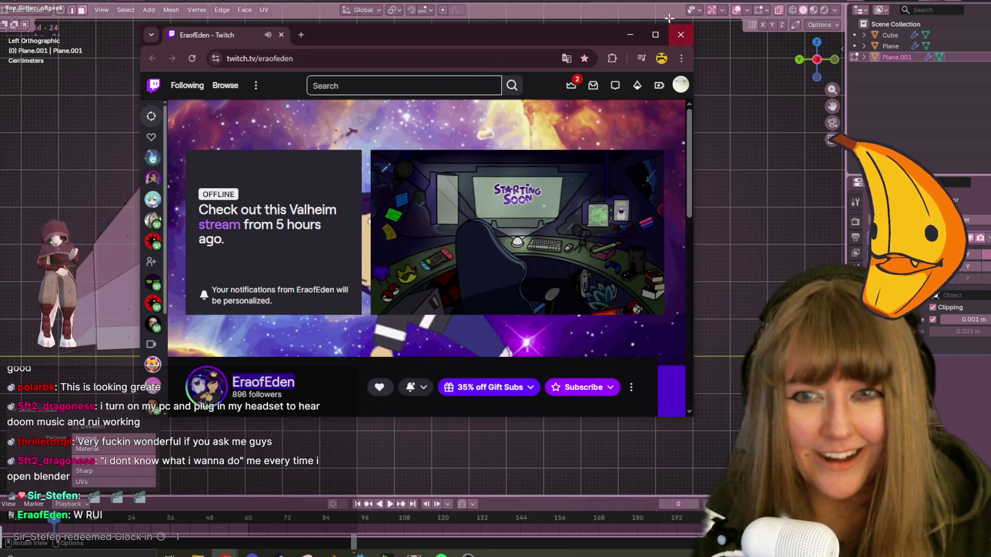
pyautogui.click(681, 35)
pyautogui.scroll(2, 524, 171)
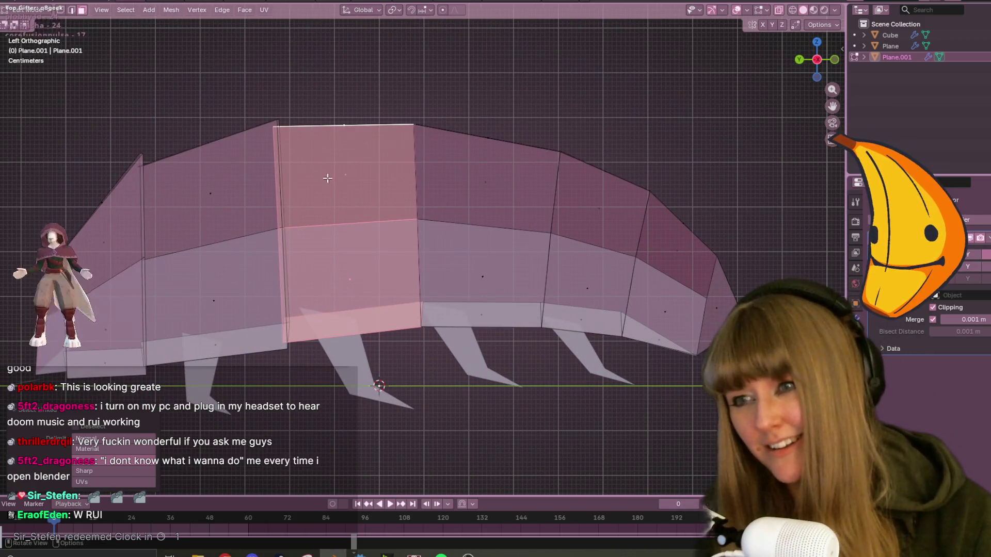
# In vertex mode, box-select one body-segment column, shrink it slightly and shift it.
pyautogui.press('1')
pyautogui.click(262, 134)
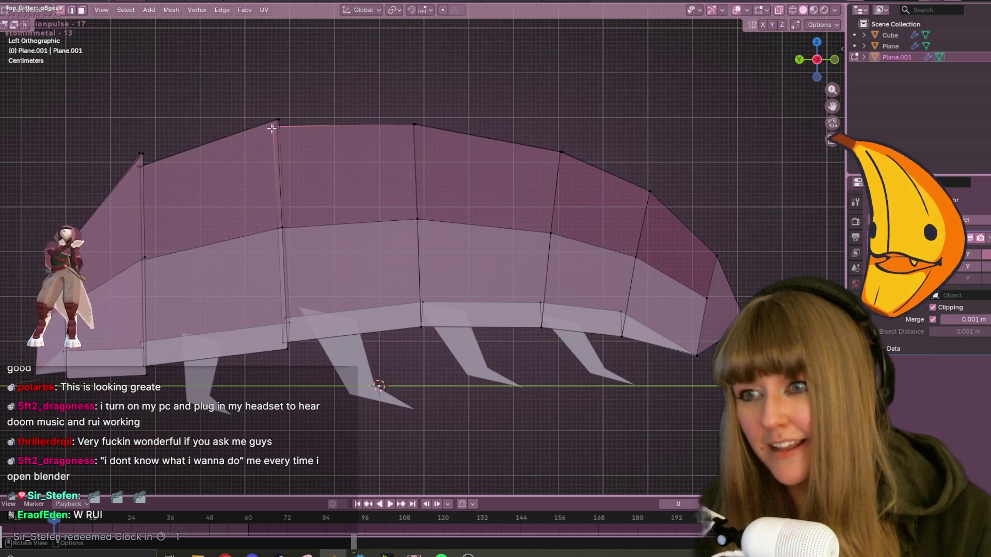
pyautogui.moveTo(259, 202); pyautogui.dragTo(278, 241)
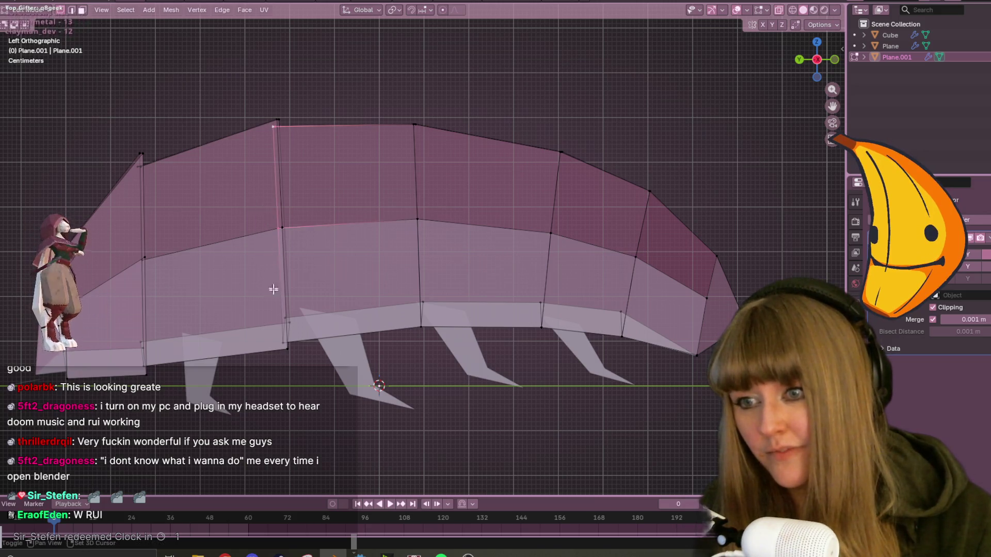
pyautogui.keyDown('shift'); pyautogui.click(286, 327); pyautogui.keyUp('shift')
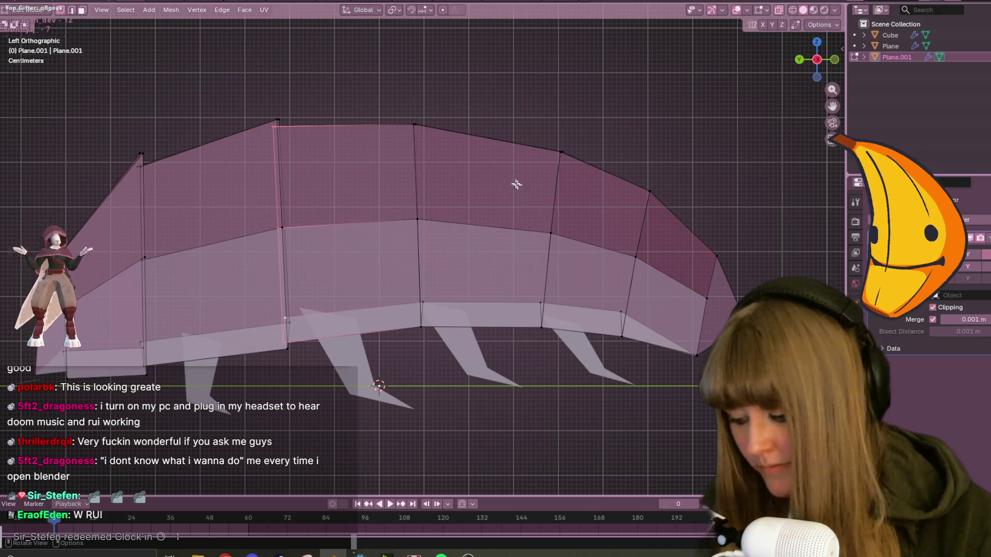
pyautogui.press('s')
pyautogui.click(424, 157)
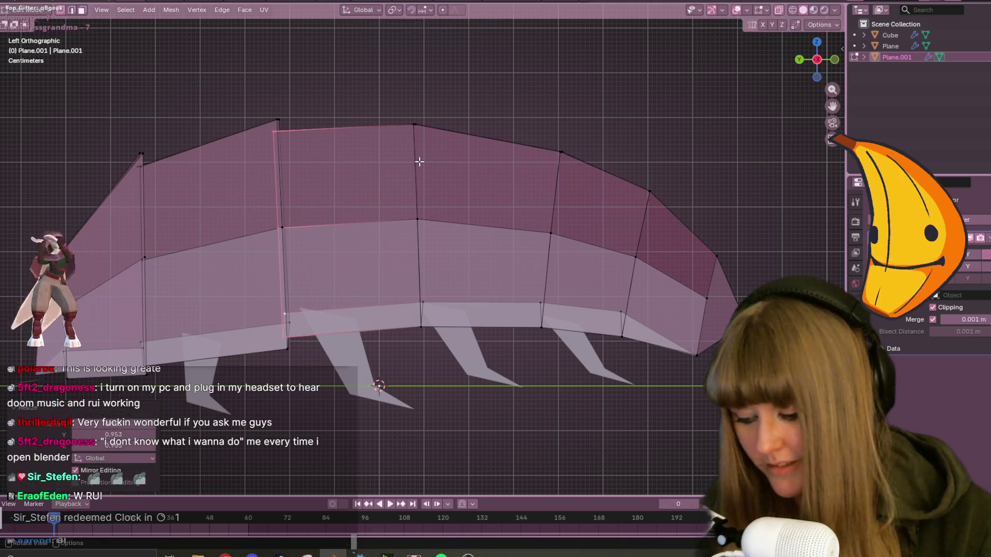
pyautogui.press('g')
pyautogui.click(415, 162)
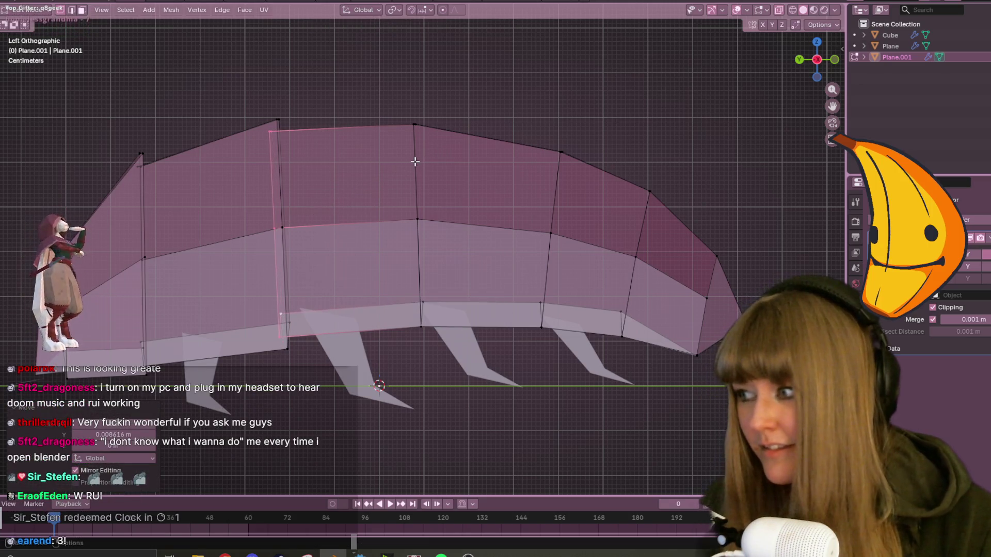
# Turn off X-ray so the mesh looks solid, inspect it, and return to Left Orthographic view.
pyautogui.click(420, 125)
pyautogui.click(405, 330)
pyautogui.moveTo(406, 330)
pyautogui.mouseDown(button='middle')
pyautogui.moveTo(500, 237)
pyautogui.moveTo(462, 250)
pyautogui.moveTo(420, 218)
pyautogui.moveTo(454, 166)
pyautogui.mouseUp(button='middle')
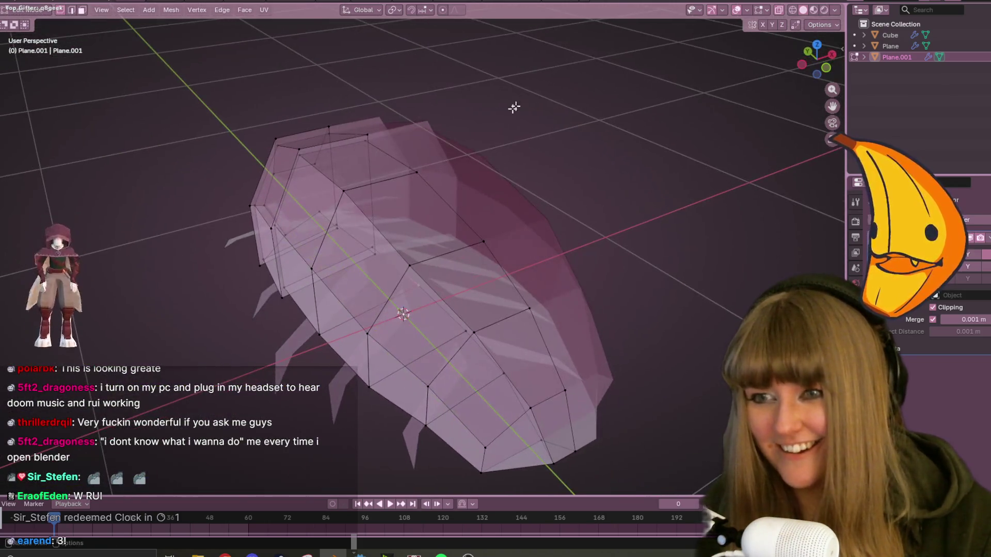
pyautogui.click(781, 13)
pyautogui.moveTo(542, 170)
pyautogui.mouseDown(button='middle')
pyautogui.moveTo(471, 206)
pyautogui.moveTo(400, 219)
pyautogui.mouseUp(button='middle')
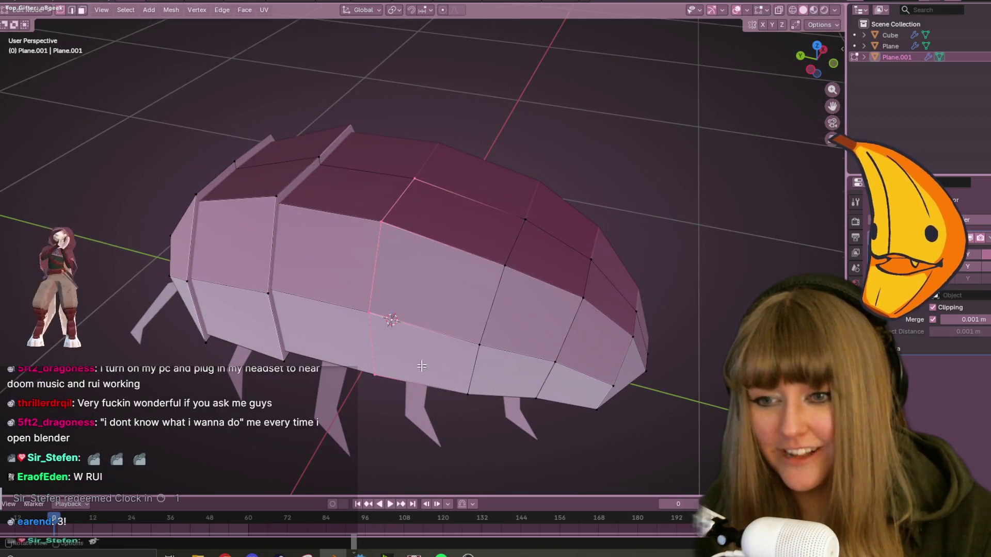
pyautogui.moveTo(370, 274); pyautogui.dragTo(432, 249, button='middle')
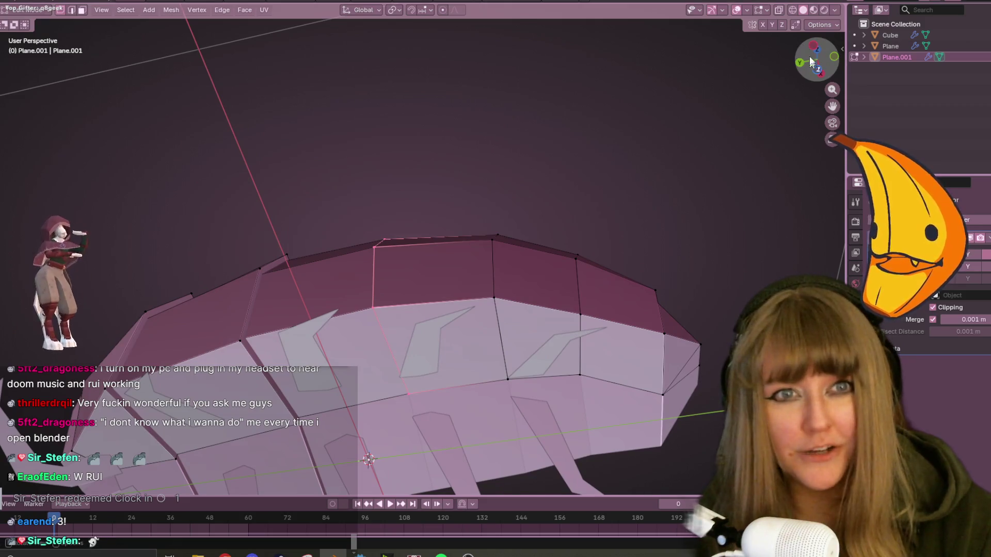
pyautogui.press('ctrl+KP_3')
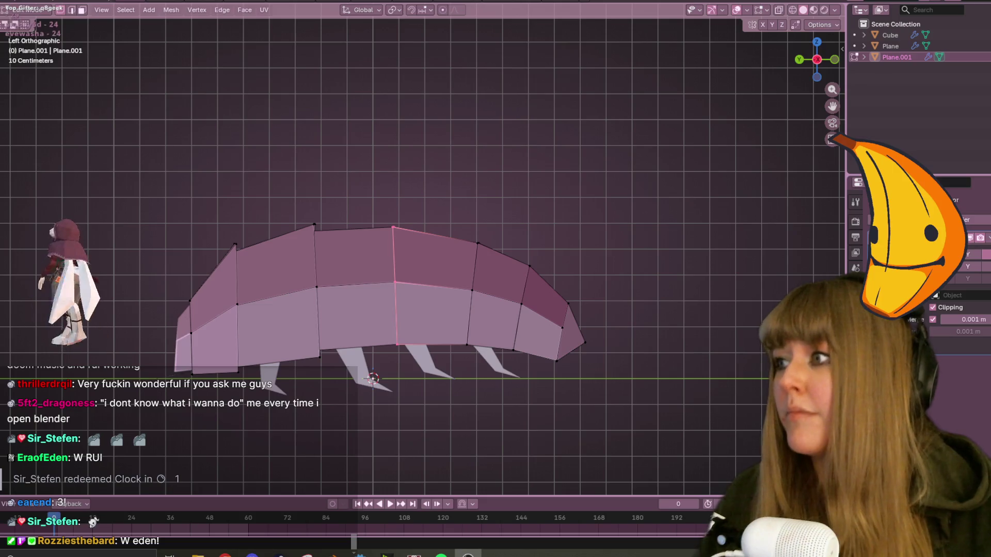
# Scale the selected middle edge loop to 0.9545, check it from below, and return to Left view.
pyautogui.scroll(1, 537, 280)
pyautogui.scroll(1, 442, 205)
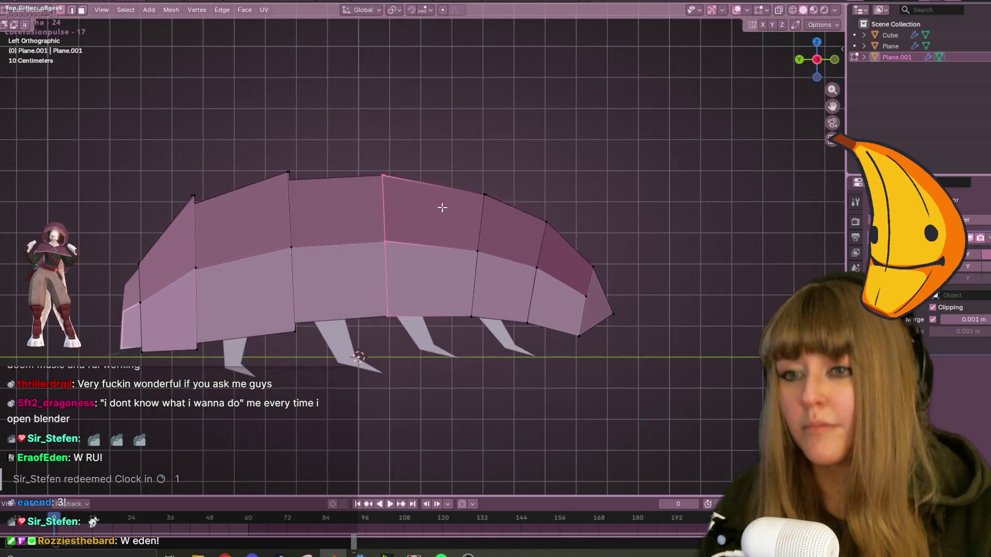
pyautogui.press('s')
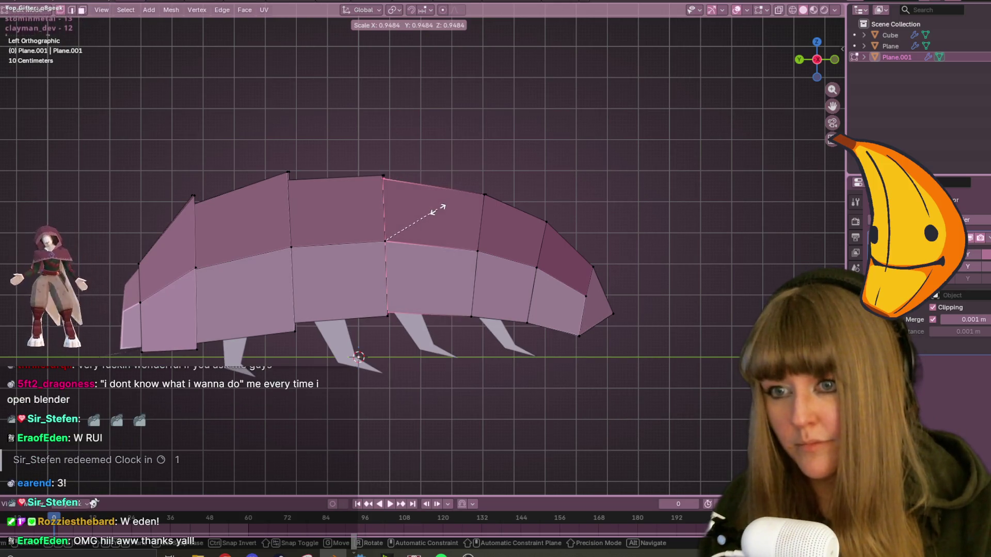
pyautogui.click(438, 211)
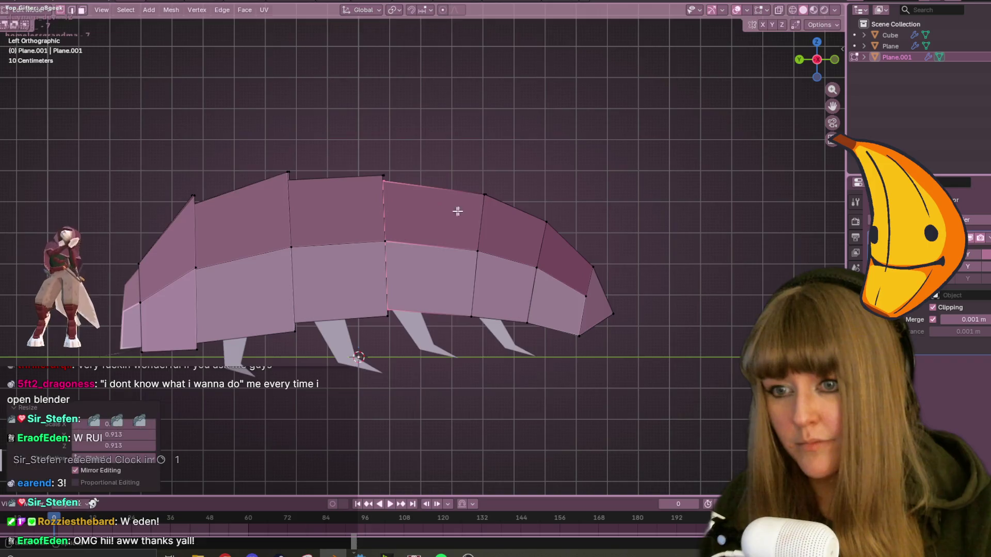
pyautogui.moveTo(438, 210); pyautogui.dragTo(420, 210, button='middle')
pyautogui.click(408, 137)
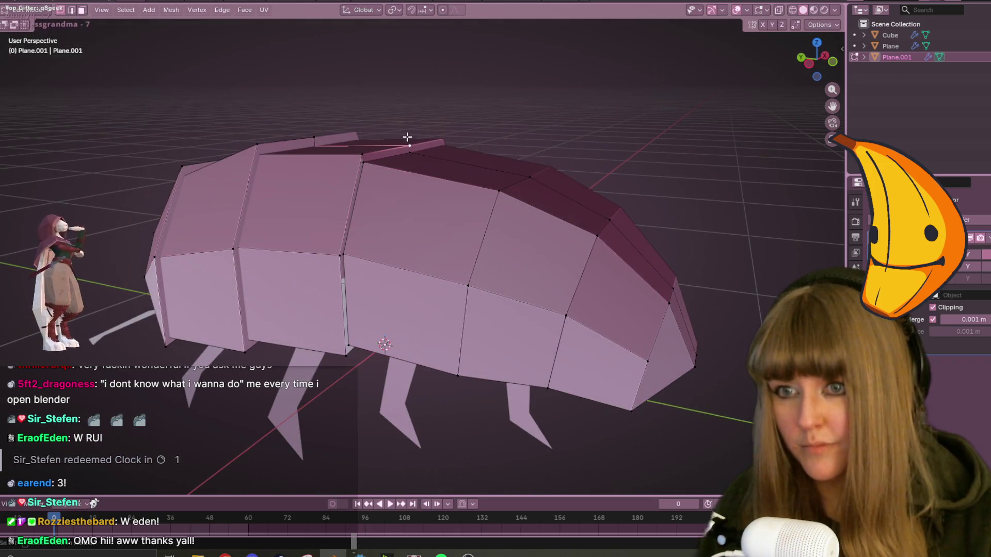
pyautogui.moveTo(420, 400); pyautogui.dragTo(361, 286, button='middle')
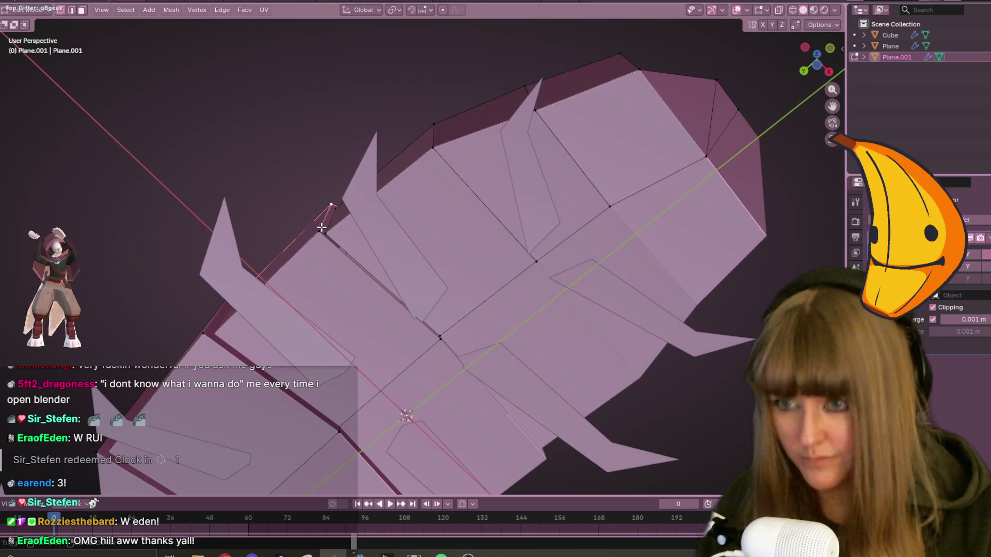
pyautogui.moveTo(448, 347)
pyautogui.mouseDown(button='middle')
pyautogui.moveTo(467, 159)
pyautogui.moveTo(348, 141)
pyautogui.mouseUp(button='middle')
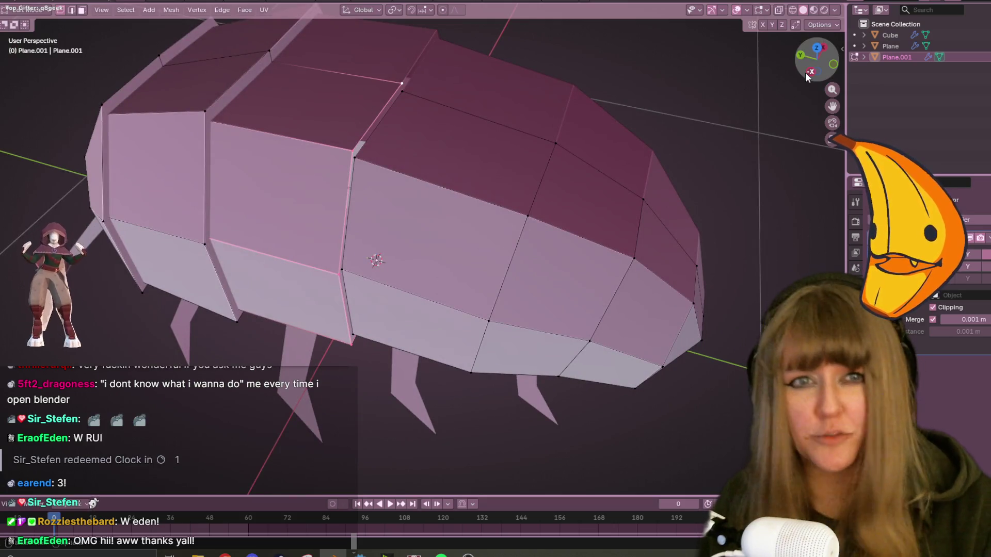
pyautogui.click(813, 71)
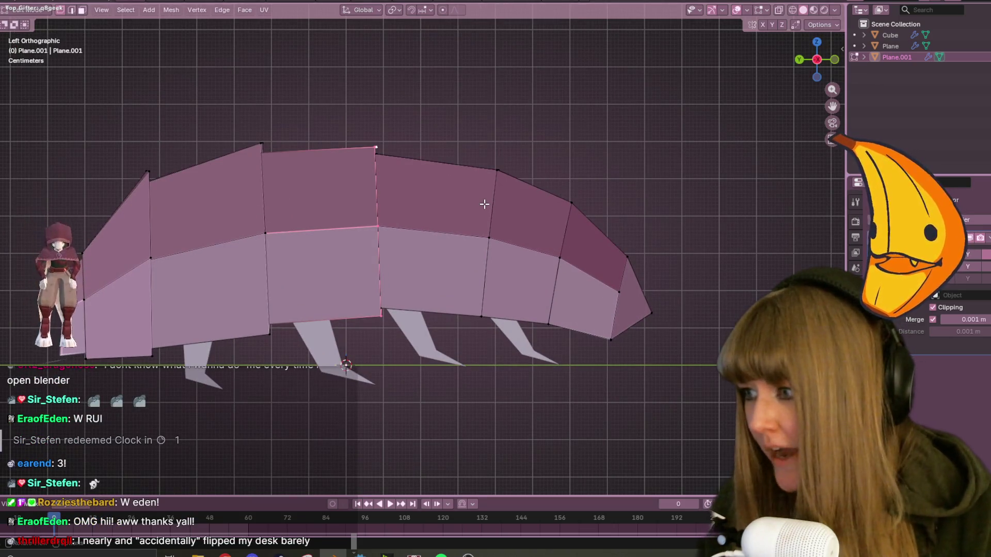
pyautogui.keyDown('shift'); pyautogui.moveTo(459, 208); pyautogui.dragTo(519, 207, button='middle'); pyautogui.keyUp('shift')
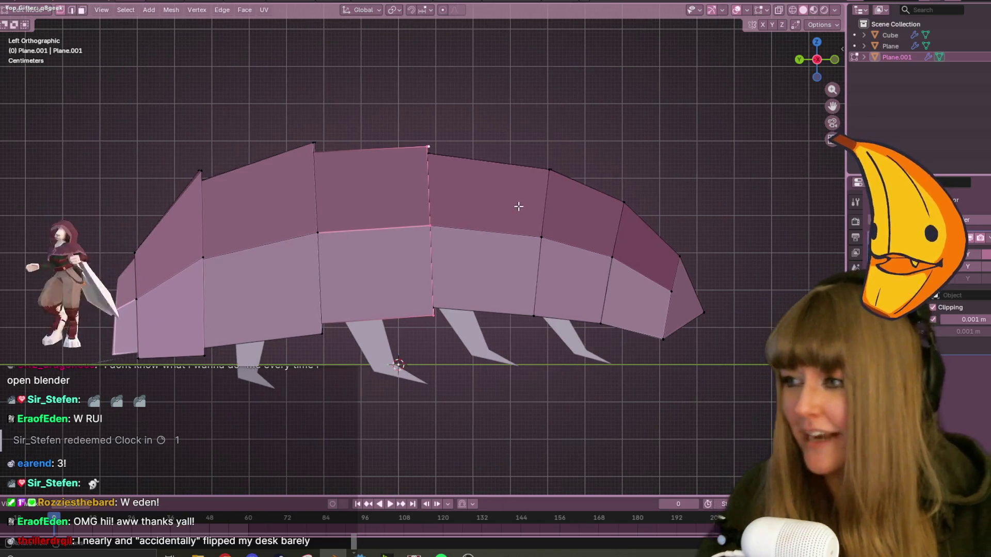
# Enlarge the loop to 1.019 and move it so the mid-body bulges more.
pyautogui.press('s')
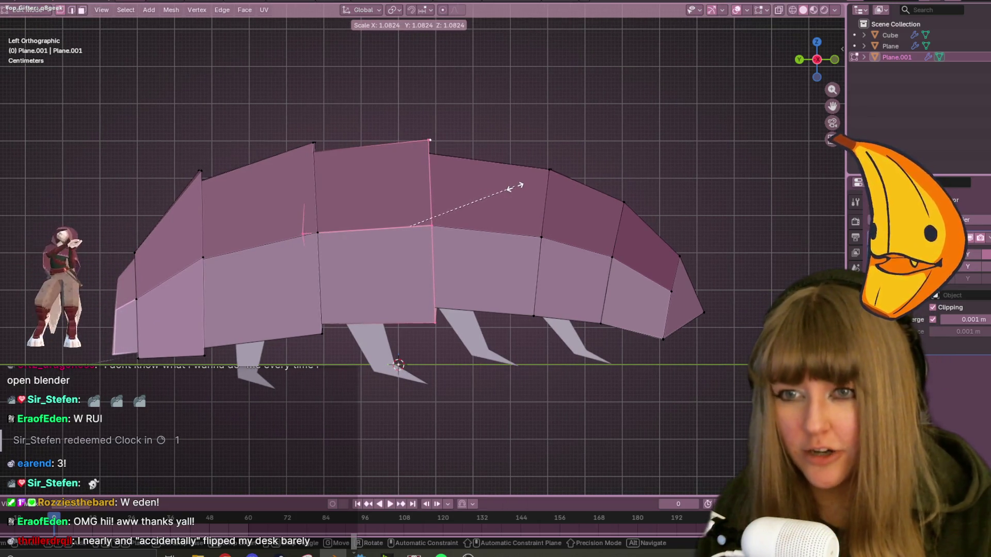
pyautogui.click(509, 188)
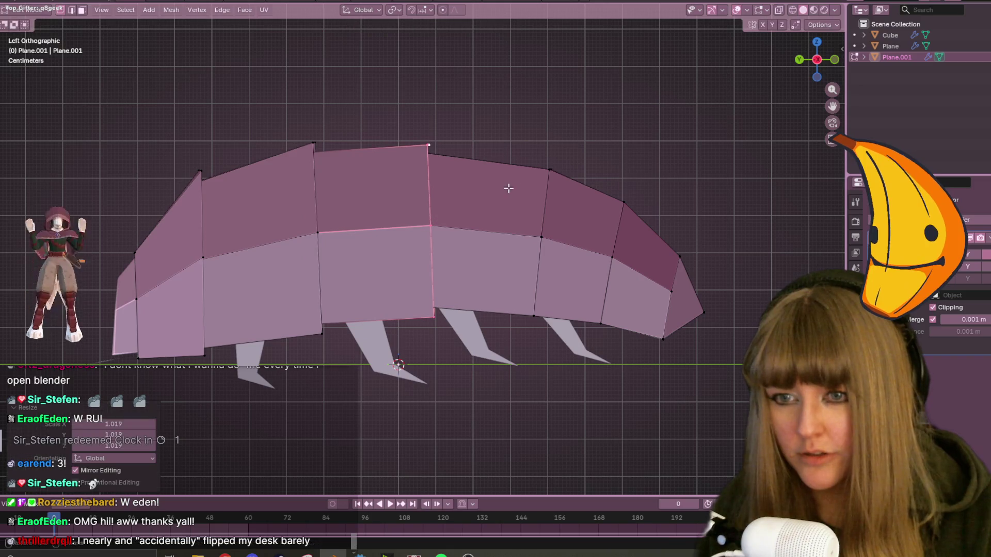
pyautogui.press('g')
pyautogui.click(546, 230)
pyautogui.moveTo(531, 226)
pyautogui.mouseDown(button='middle')
pyautogui.moveTo(454, 272)
pyautogui.moveTo(470, 139)
pyautogui.moveTo(498, 127)
pyautogui.moveTo(382, 278)
pyautogui.moveTo(452, 332)
pyautogui.mouseUp(button='middle')
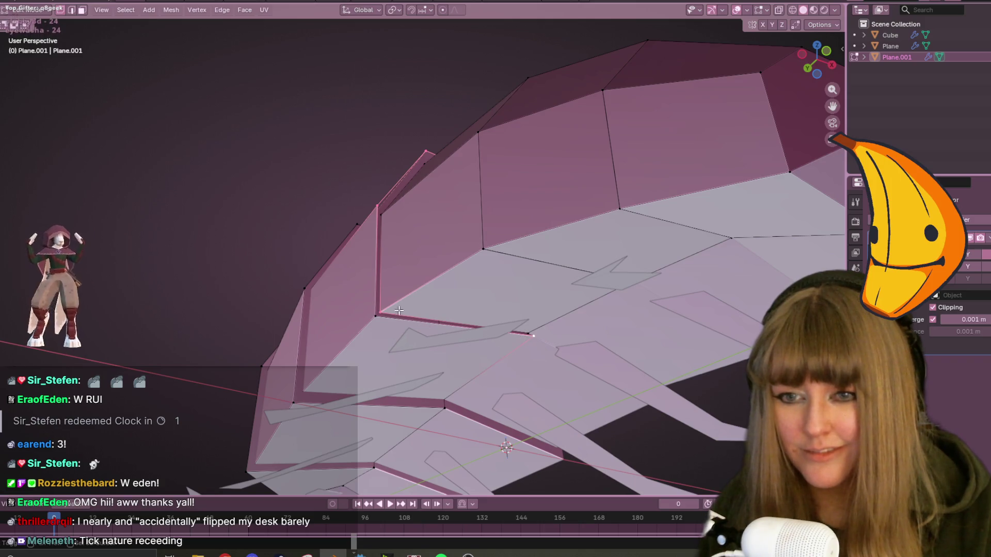
# Select a rear body-segment edge loop, scale it to 0.927 and nudge it about 0.007 m.
pyautogui.keyDown('shift'); pyautogui.click(378, 295); pyautogui.keyUp('shift')
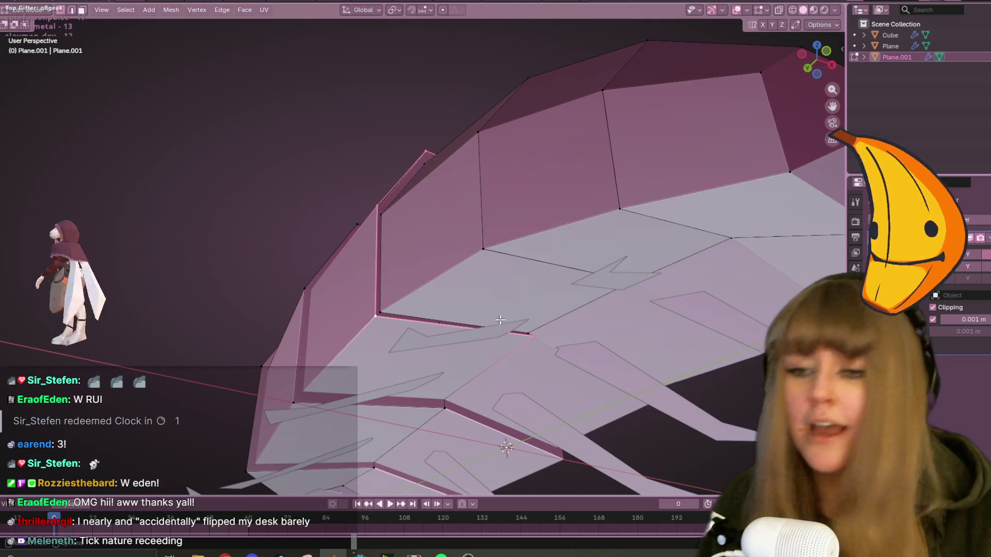
pyautogui.moveTo(498, 322); pyautogui.dragTo(526, 272, button='middle')
pyautogui.moveTo(560, 167)
pyautogui.mouseDown(button='middle')
pyautogui.moveTo(704, 221)
pyautogui.moveTo(620, 140)
pyautogui.mouseUp(button='middle')
pyautogui.click(621, 141)
pyautogui.moveTo(663, 319)
pyautogui.mouseDown(button='middle')
pyautogui.moveTo(443, 280)
pyautogui.moveTo(645, 175)
pyautogui.mouseUp(button='middle')
pyautogui.press('ctrl+KP_3')
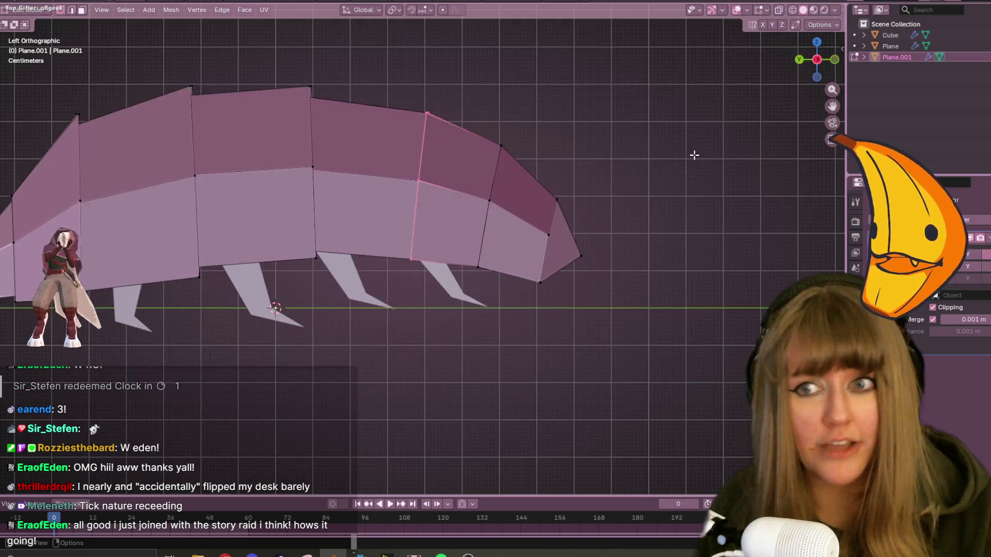
pyautogui.press('s')
pyautogui.click(617, 193)
pyautogui.press('g')
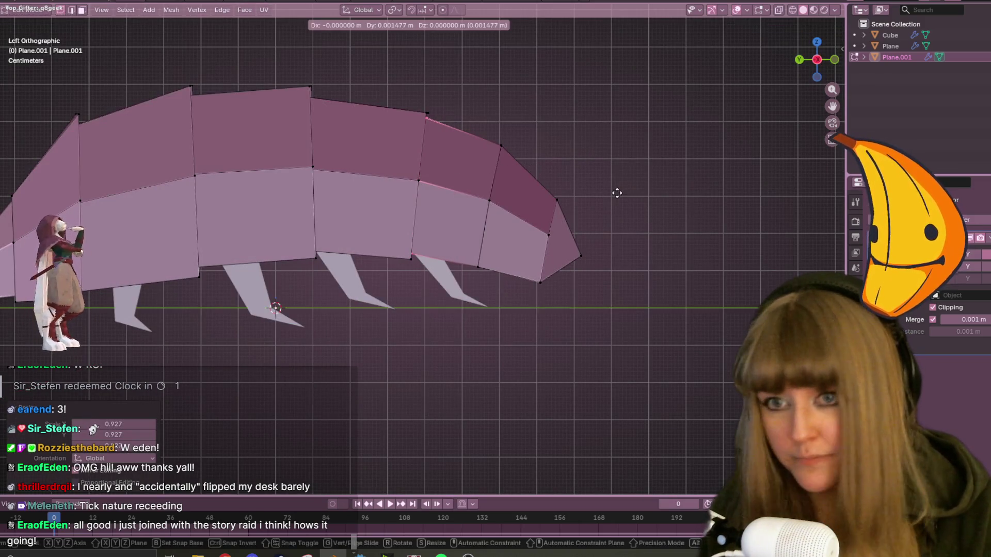
pyautogui.click(615, 193)
# Orbit around the body, selecting top and side edges plus an underside vertex.
pyautogui.moveTo(615, 192)
pyautogui.mouseDown(button='middle')
pyautogui.moveTo(662, 196)
pyautogui.moveTo(642, 169)
pyautogui.moveTo(608, 215)
pyautogui.moveTo(403, 133)
pyautogui.moveTo(624, 95)
pyautogui.moveTo(349, 192)
pyautogui.mouseUp(button='middle')
pyautogui.click(407, 133)
pyautogui.click(364, 186)
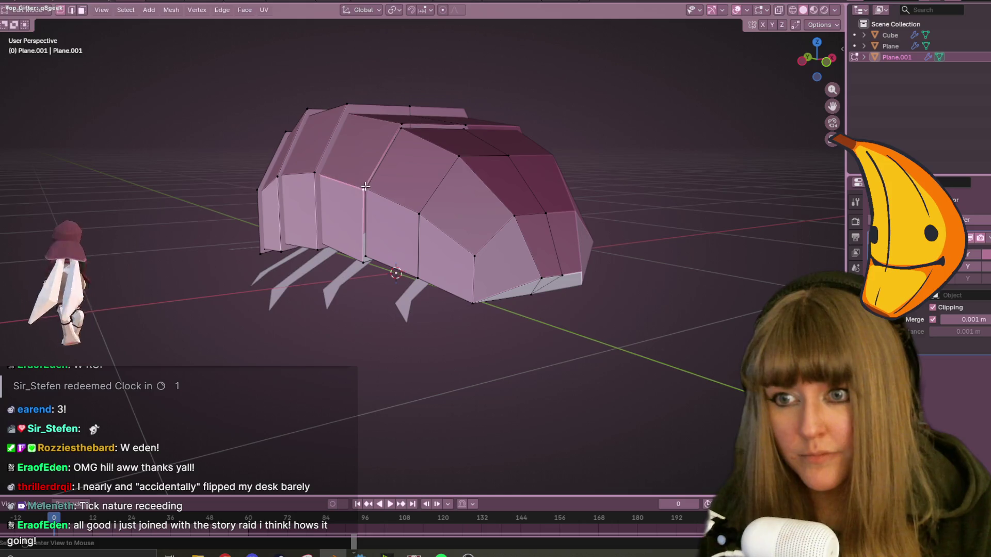
pyautogui.moveTo(442, 212); pyautogui.dragTo(411, 140, button='middle')
pyautogui.keyDown('shift'); pyautogui.click(412, 139); pyautogui.keyUp('shift')
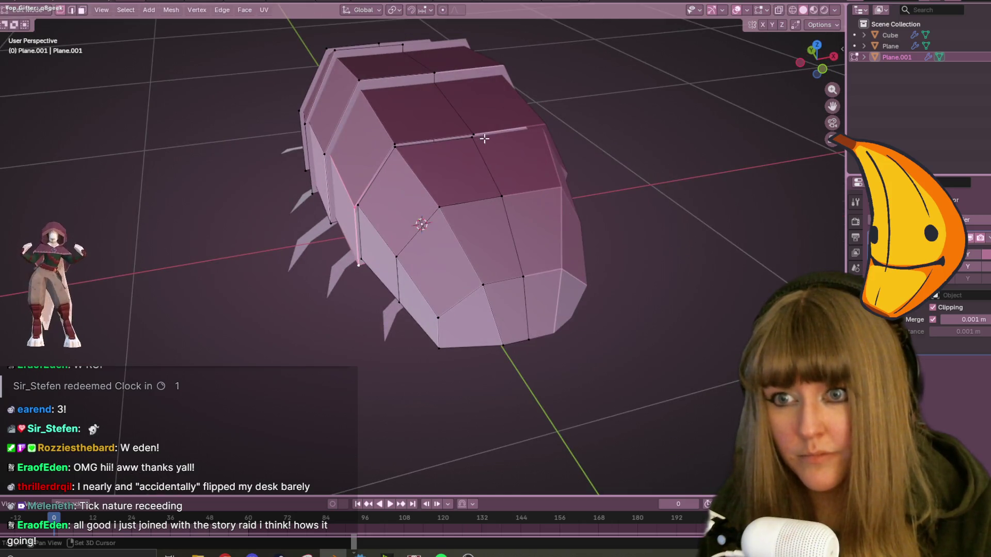
pyautogui.moveTo(468, 129)
pyautogui.mouseDown(button='middle')
pyautogui.moveTo(559, 98)
pyautogui.moveTo(507, 150)
pyautogui.mouseUp(button='middle')
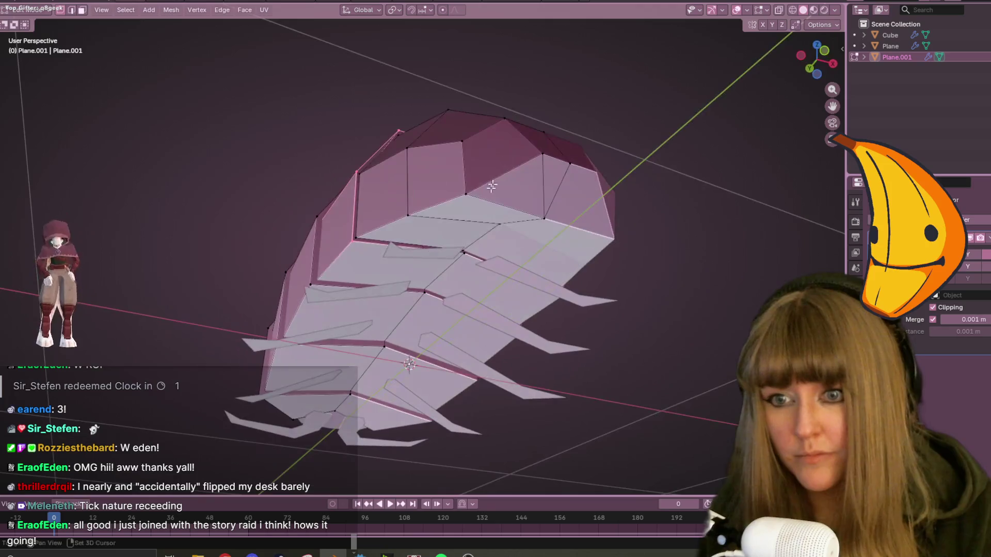
pyautogui.keyDown('shift'); pyautogui.click(466, 256); pyautogui.keyUp('shift')
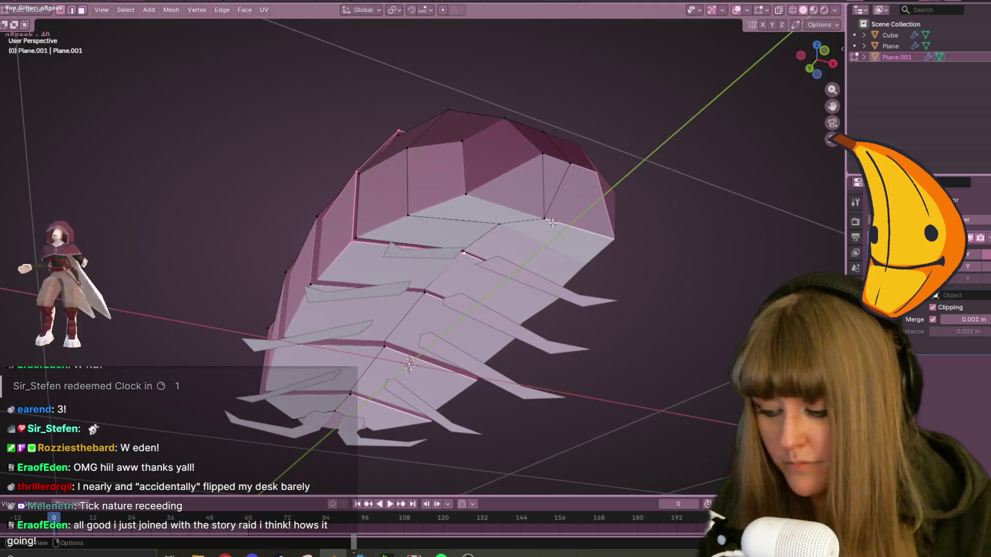
pyautogui.moveTo(464, 117)
pyautogui.mouseDown(button='middle')
pyautogui.moveTo(458, 205)
pyautogui.moveTo(516, 209)
pyautogui.mouseUp(button='middle')
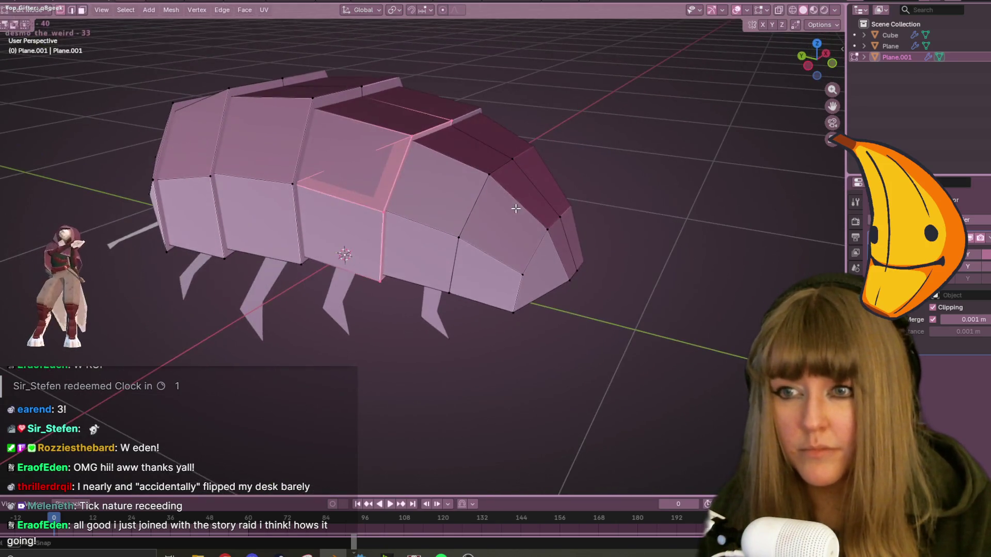
# With X-ray on, fill the top hole's edge boundary with a face, then restore solid display.
pyautogui.keyDown('shift'); pyautogui.click(359, 220); pyautogui.keyUp('shift')
pyautogui.click(767, 11)
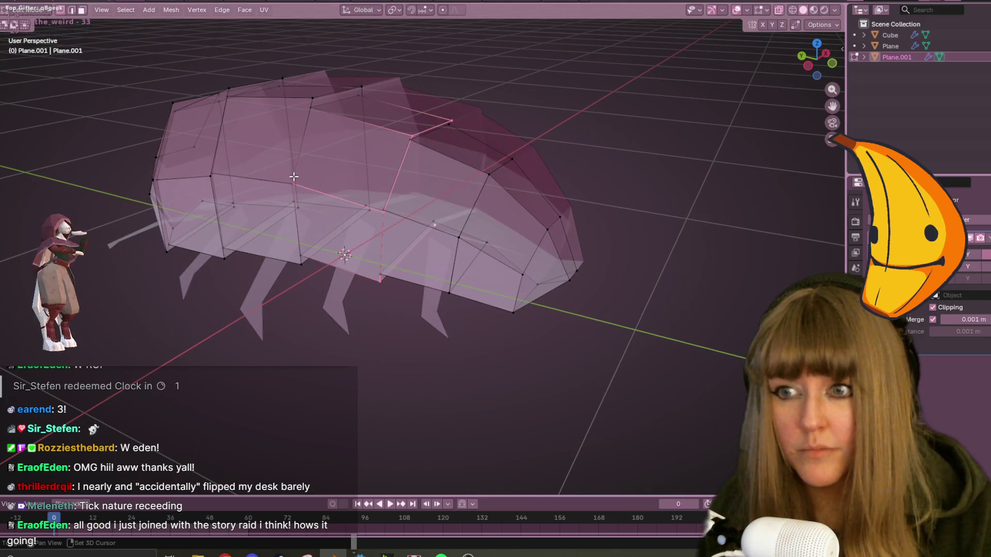
pyautogui.moveTo(393, 184)
pyautogui.mouseDown(button='middle')
pyautogui.moveTo(505, 187)
pyautogui.moveTo(269, 213)
pyautogui.mouseUp(button='middle')
pyautogui.keyDown('shift'); pyautogui.click(254, 218); pyautogui.keyUp('shift')
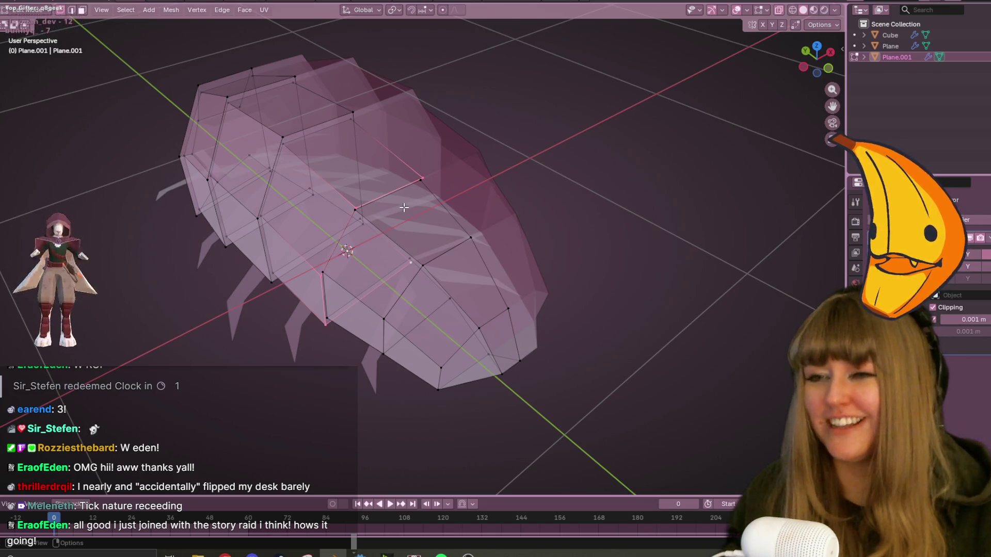
pyautogui.press('f')
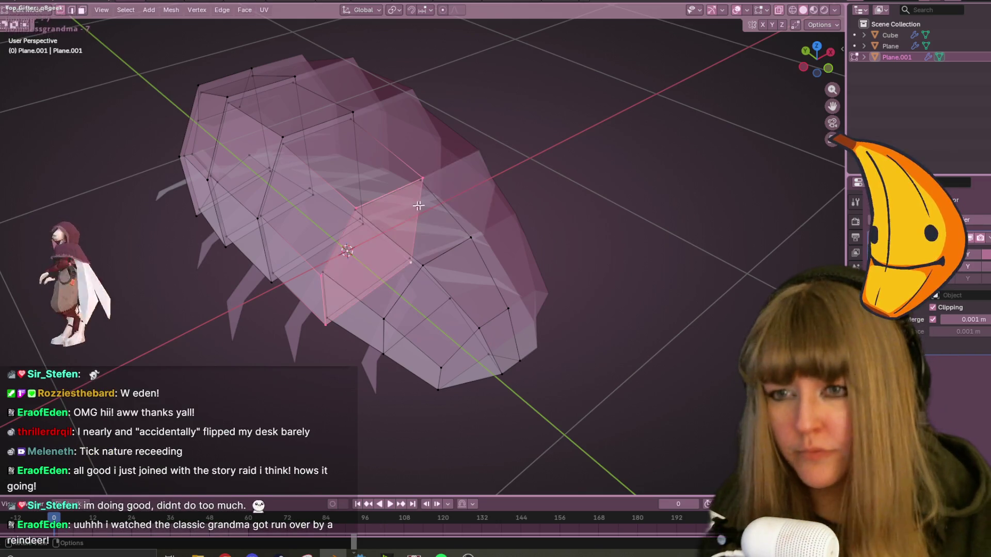
pyautogui.press('KP_1')
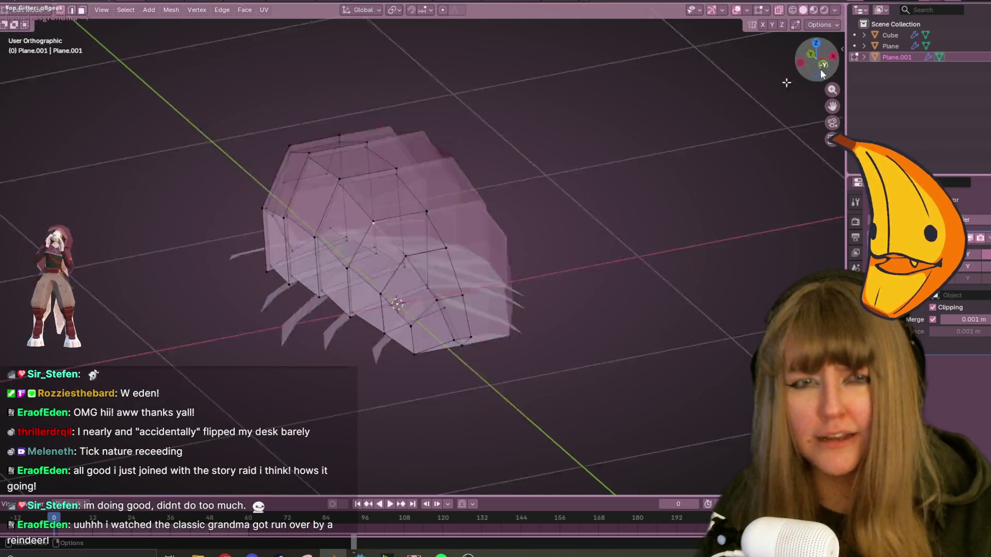
pyautogui.moveTo(356, 183)
pyautogui.mouseDown(button='middle')
pyautogui.moveTo(394, 221)
pyautogui.moveTo(339, 195)
pyautogui.moveTo(561, 250)
pyautogui.moveTo(580, 210)
pyautogui.moveTo(681, 132)
pyautogui.moveTo(813, 2)
pyautogui.mouseUp(button='middle')
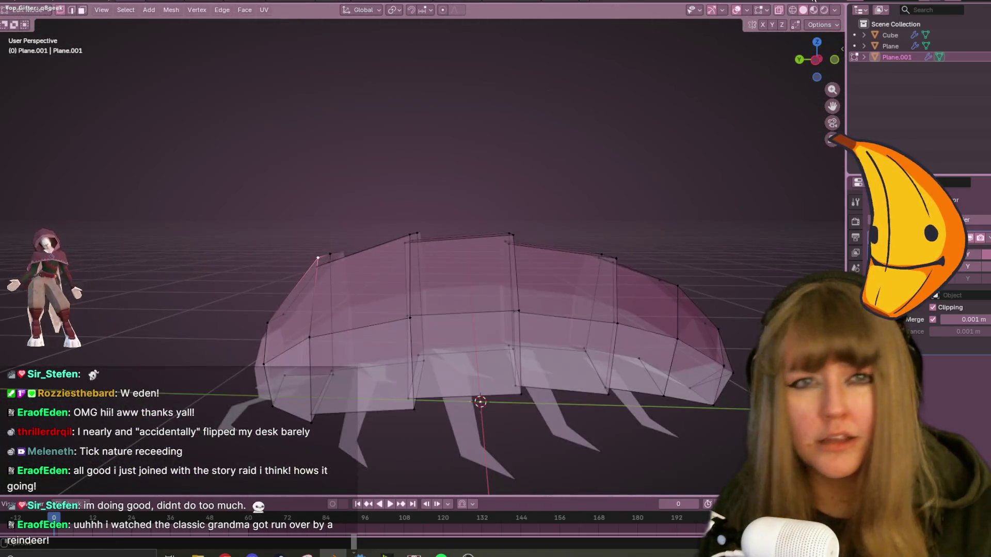
pyautogui.click(779, 10)
pyautogui.moveTo(516, 232)
pyautogui.mouseDown(button='middle')
pyautogui.moveTo(423, 248)
pyautogui.moveTo(448, 268)
pyautogui.moveTo(389, 288)
pyautogui.moveTo(457, 347)
pyautogui.moveTo(341, 281)
pyautogui.moveTo(351, 243)
pyautogui.moveTo(363, 245)
pyautogui.mouseUp(button='middle')
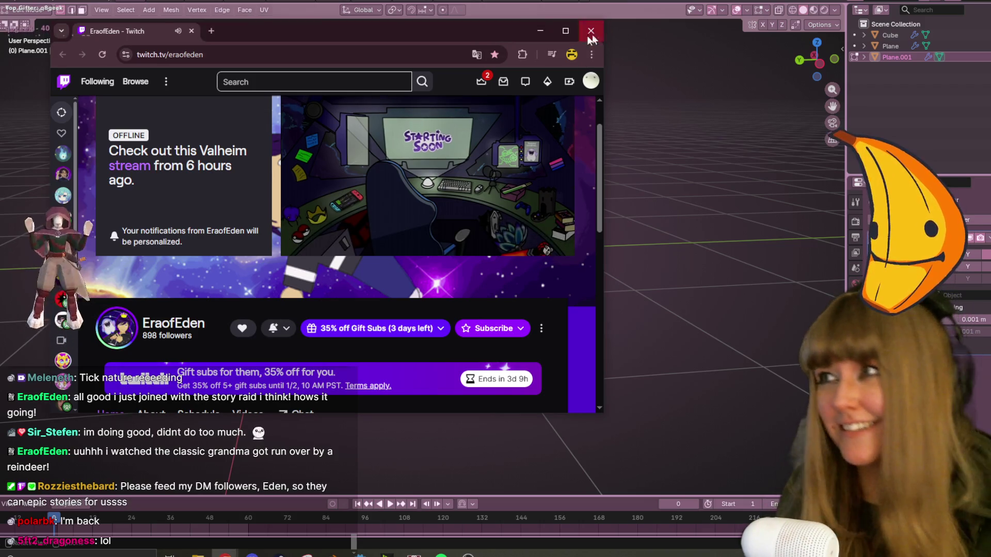
# Close the browser window showing the Twitch channel page.
pyautogui.click(591, 31)
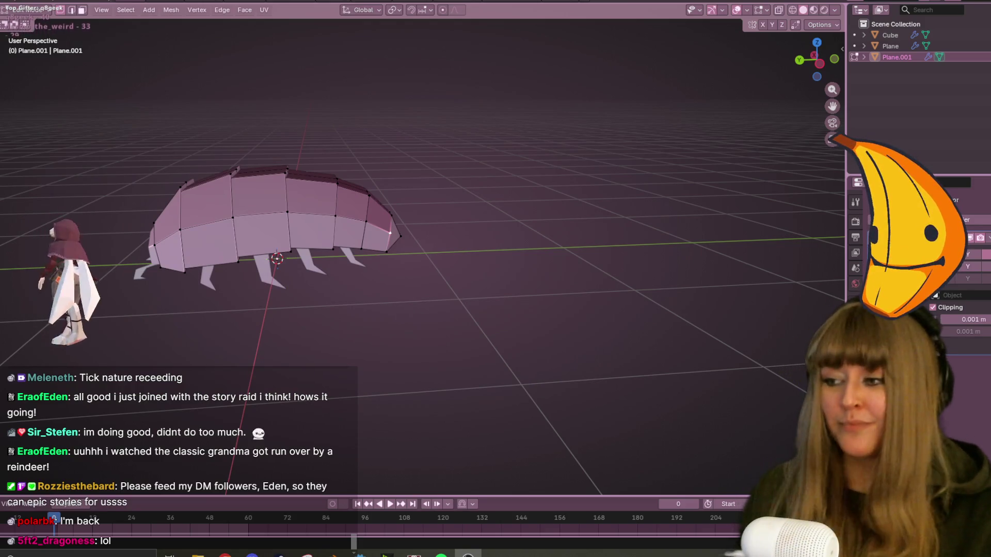
# Shrink a front segment edge loop to about 0.906 and raise it slightly in Left view.
pyautogui.moveTo(309, 335)
pyautogui.mouseDown(button='middle')
pyautogui.moveTo(362, 232)
pyautogui.moveTo(472, 155)
pyautogui.moveTo(398, 166)
pyautogui.mouseUp(button='middle')
pyautogui.scroll(5, 477, 127)
pyautogui.keyDown('shift'); pyautogui.moveTo(252, 120); pyautogui.dragTo(274, 208, button='middle'); pyautogui.keyUp('shift')
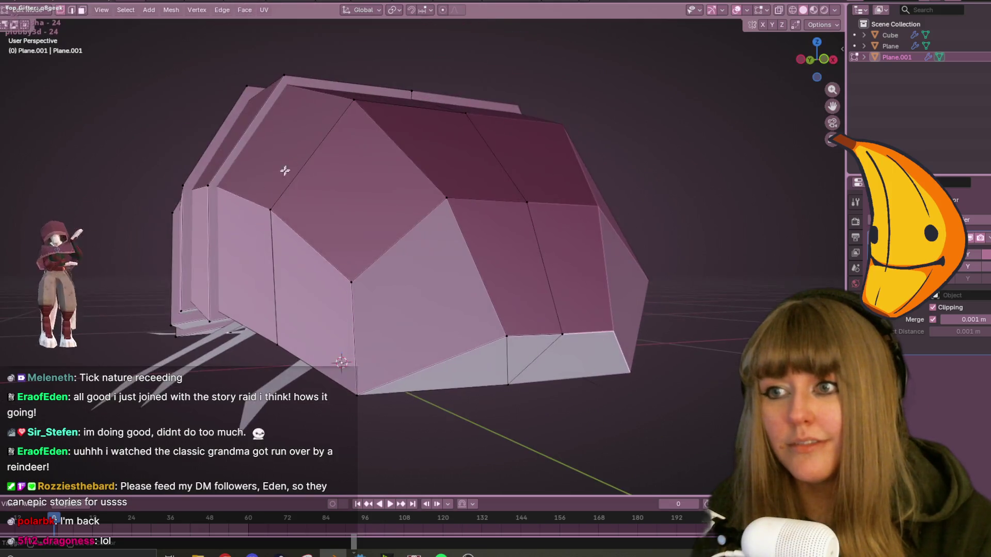
pyautogui.keyDown('alt'); pyautogui.click(274, 208); pyautogui.keyUp('alt')
pyautogui.moveTo(420, 165); pyautogui.dragTo(490, 192, button='middle')
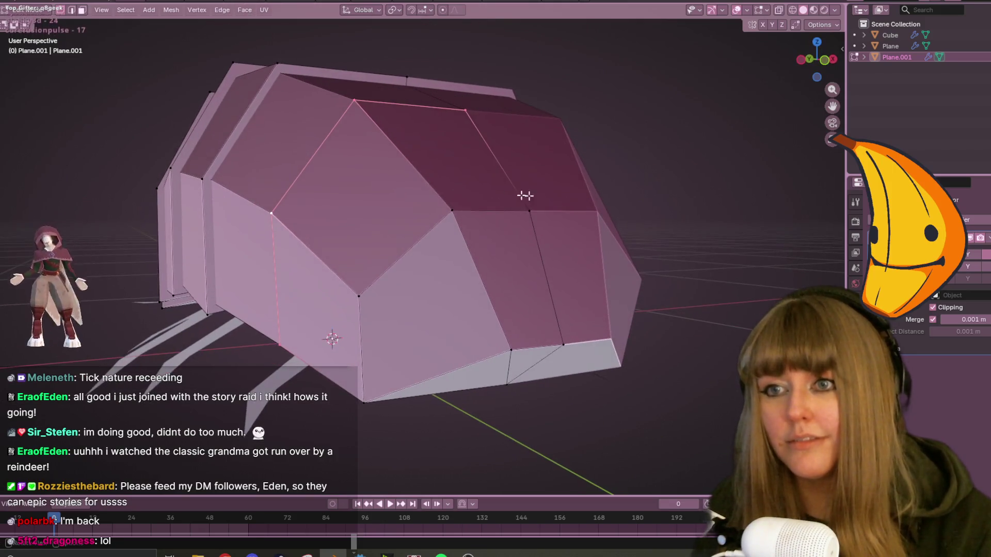
pyautogui.press('s')
pyautogui.click(591, 205)
pyautogui.press('ctrl+KP_3')
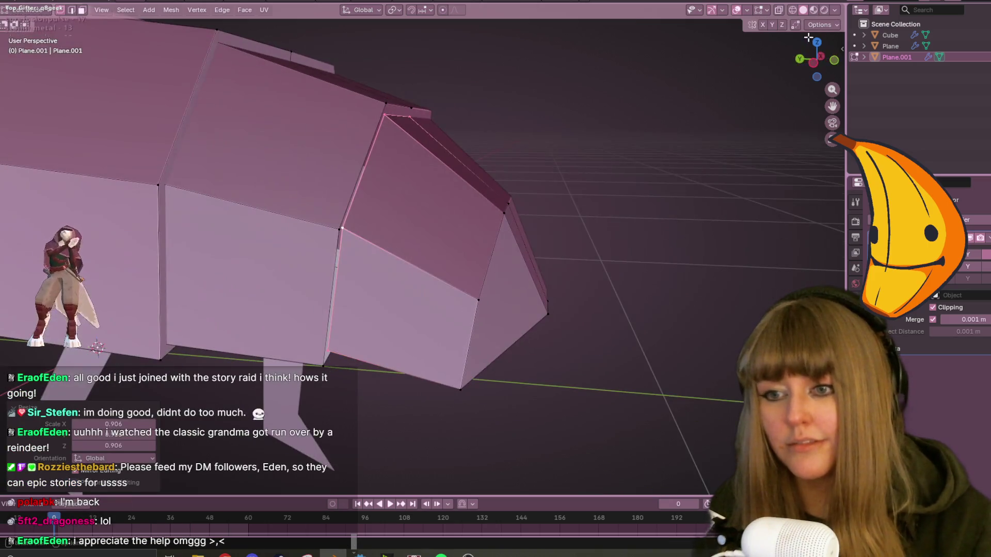
pyautogui.press('KP_5')
pyautogui.press('g')
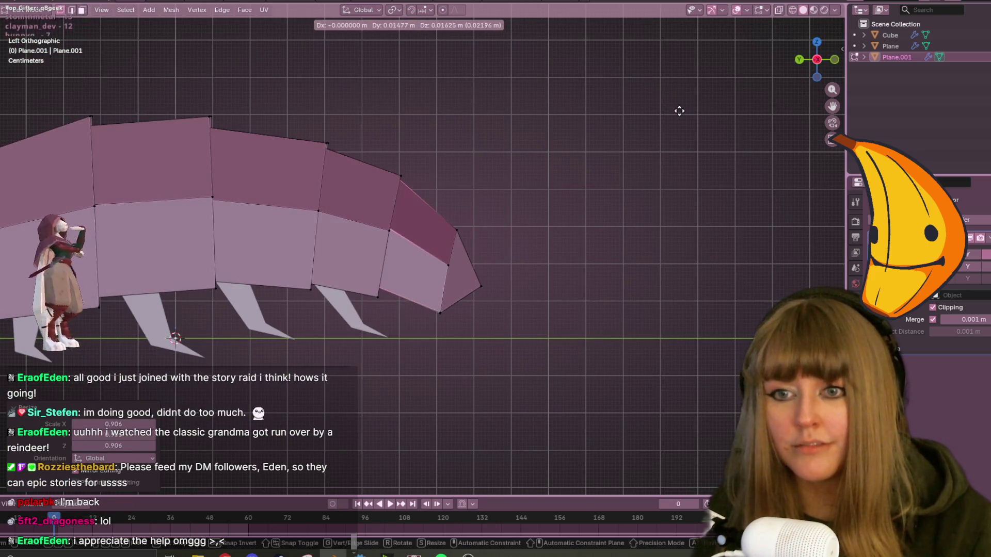
pyautogui.click(673, 113)
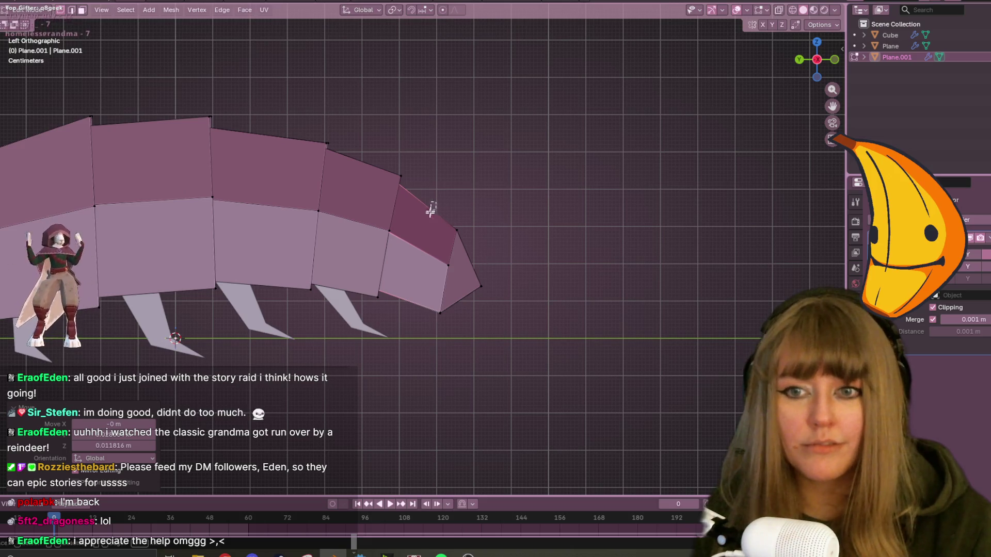
# Box-select the tip vertices in X-ray, move them into place, and slide a vertex to factor 0.340.
pyautogui.press('g')
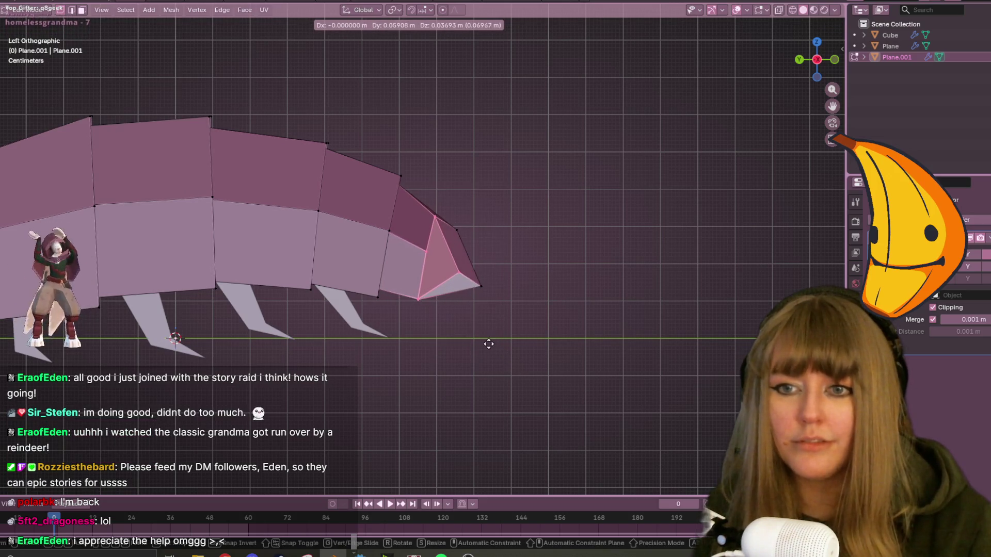
pyautogui.click(487, 343)
pyautogui.hotkey('ctrl', 'z')
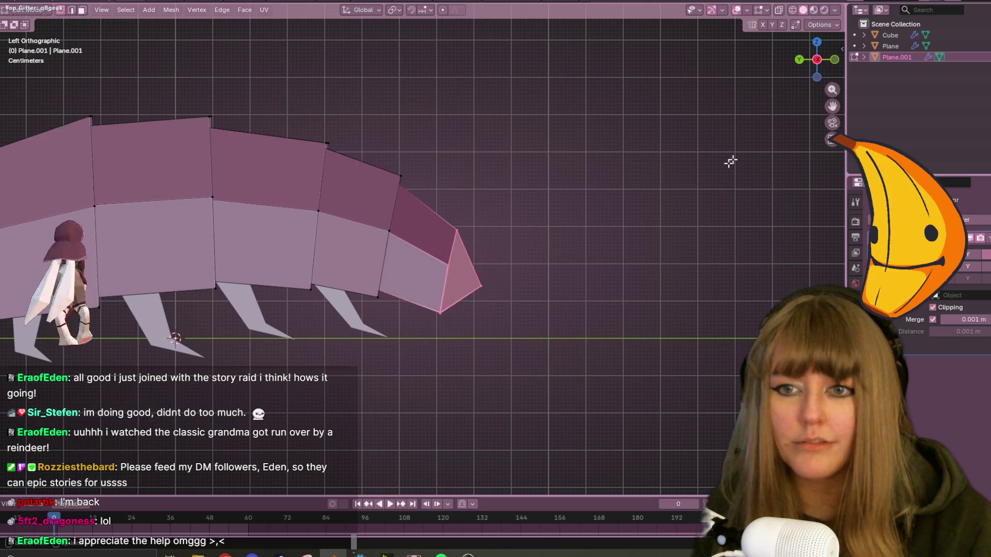
pyautogui.click(778, 13)
pyautogui.moveTo(436, 176)
pyautogui.mouseDown()
pyautogui.moveTo(491, 365)
pyautogui.moveTo(532, 395)
pyautogui.mouseUp()
pyautogui.press('g')
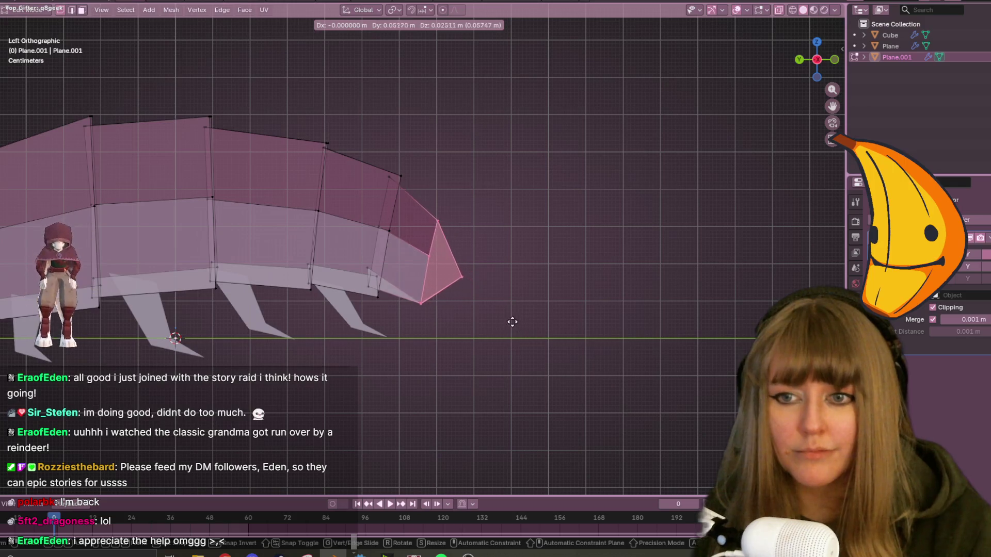
pyautogui.click(503, 321)
pyautogui.moveTo(503, 321)
pyautogui.mouseDown(button='middle')
pyautogui.moveTo(547, 295)
pyautogui.moveTo(475, 312)
pyautogui.mouseUp(button='middle')
pyautogui.press('g')
pyautogui.press('g')
pyautogui.click(747, 84)
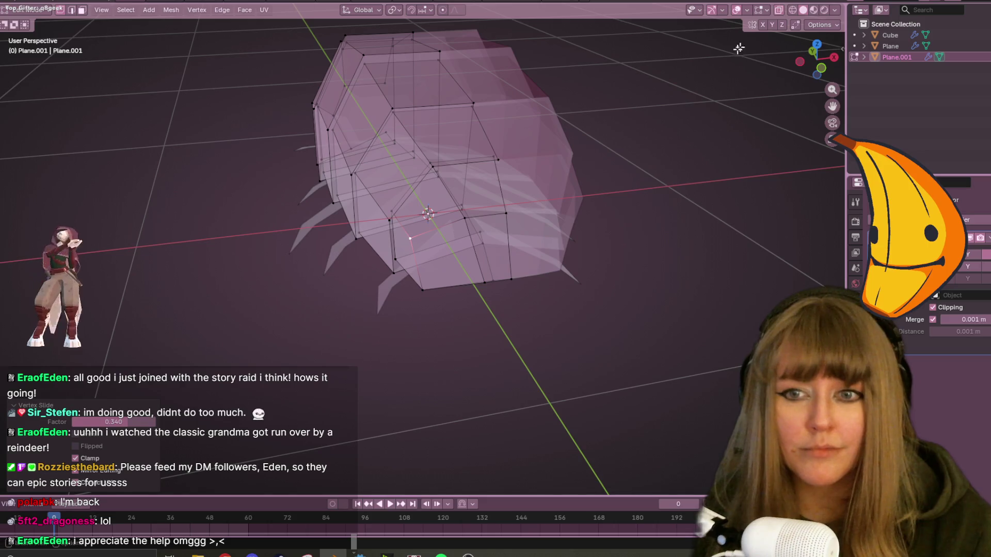
# Return to solid display and slide a top vertex along its edge.
pyautogui.click(778, 13)
pyautogui.moveTo(553, 215)
pyautogui.mouseDown(button='middle')
pyautogui.moveTo(596, 274)
pyautogui.moveTo(492, 258)
pyautogui.moveTo(586, 223)
pyautogui.moveTo(523, 295)
pyautogui.mouseUp(button='middle')
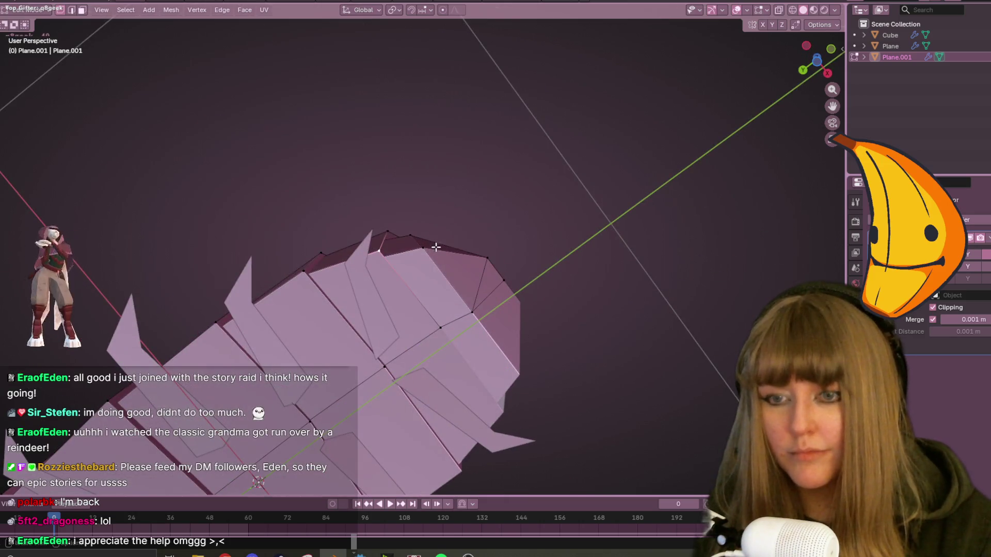
pyautogui.press('g')
pyautogui.press('g')
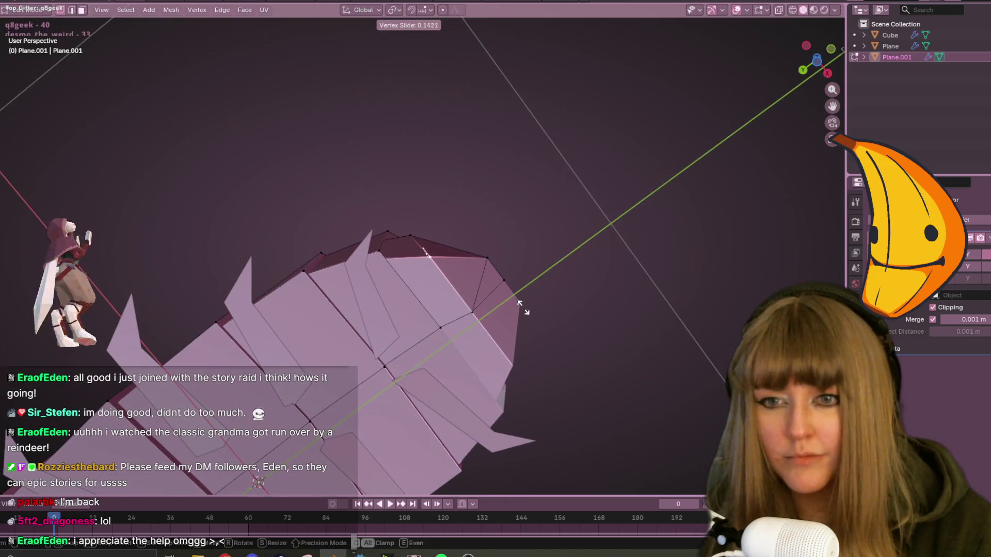
pyautogui.click(526, 311)
pyautogui.moveTo(526, 234); pyautogui.dragTo(499, 376, button='middle')
pyautogui.moveTo(485, 370)
pyautogui.mouseDown(button='middle')
pyautogui.moveTo(516, 350)
pyautogui.moveTo(456, 244)
pyautogui.moveTo(463, 278)
pyautogui.moveTo(411, 228)
pyautogui.moveTo(513, 203)
pyautogui.moveTo(522, 243)
pyautogui.moveTo(514, 277)
pyautogui.moveTo(446, 161)
pyautogui.mouseUp(button='middle')
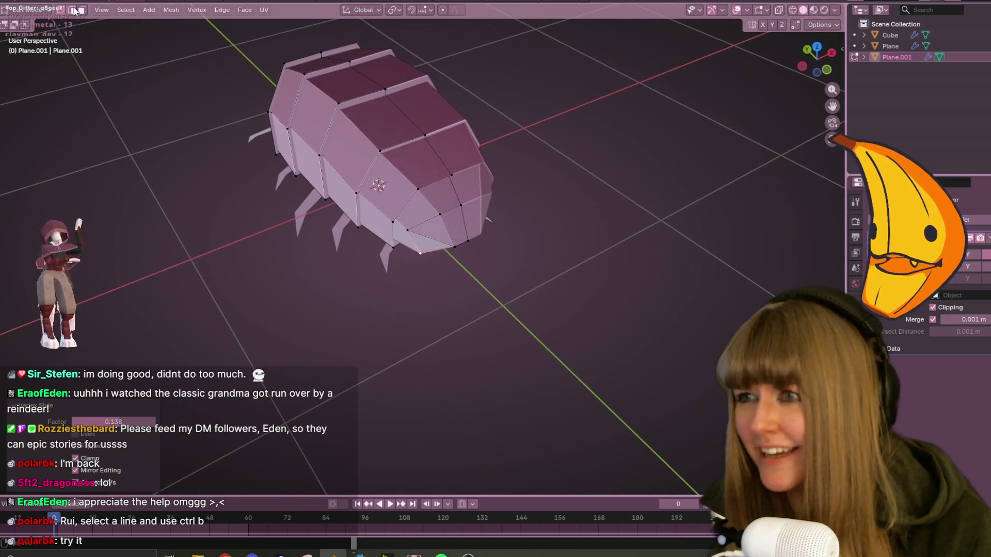
# Bevel an edge across the isopod's back in edge select mode, then inspect the body.
pyautogui.press('2')
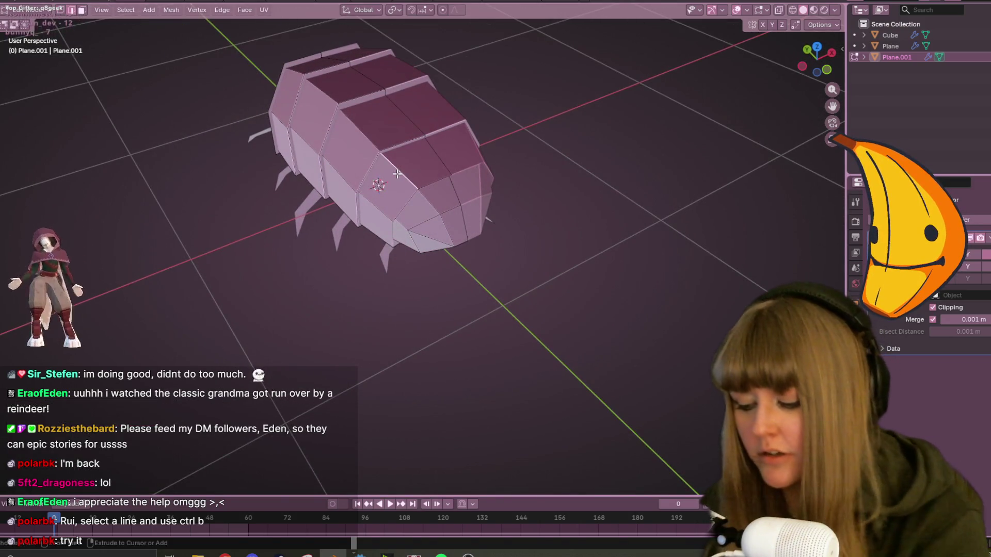
pyautogui.hotkey('ctrl', 'b')
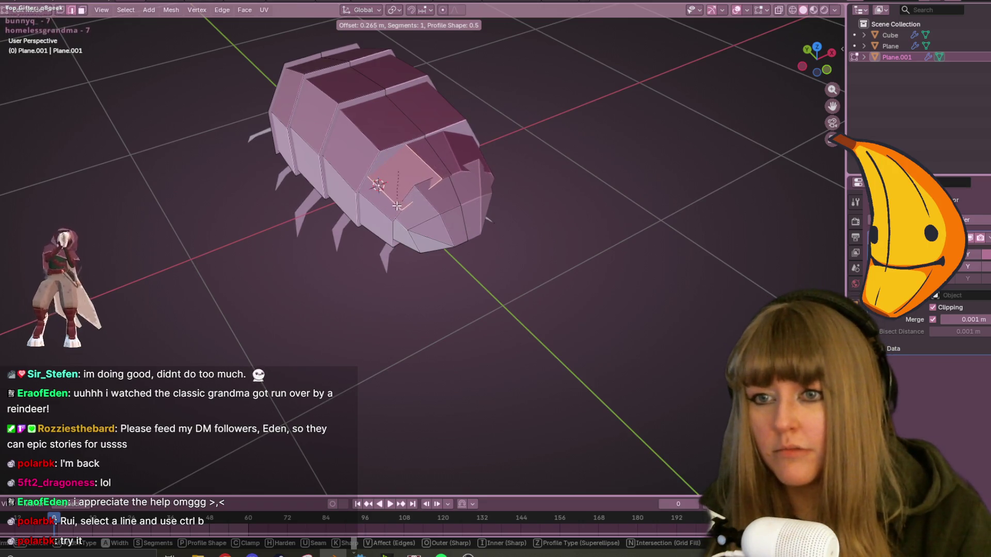
pyautogui.click(424, 190)
pyautogui.moveTo(424, 190)
pyautogui.mouseDown(button='middle')
pyautogui.moveTo(493, 208)
pyautogui.moveTo(489, 153)
pyautogui.moveTo(421, 176)
pyautogui.mouseUp(button='middle')
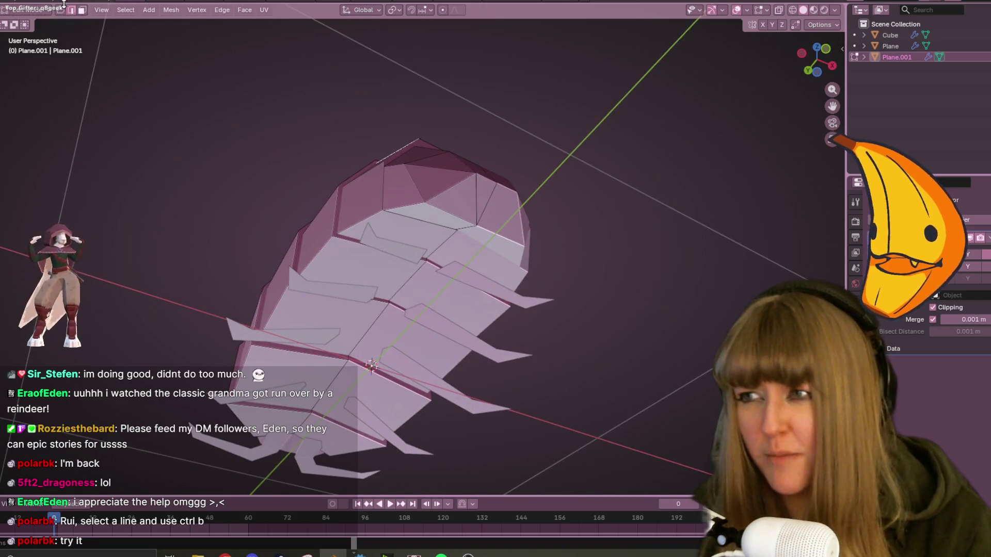
pyautogui.moveTo(351, 266)
pyautogui.mouseDown(button='middle')
pyautogui.moveTo(320, 279)
pyautogui.moveTo(300, 310)
pyautogui.moveTo(261, 424)
pyautogui.mouseUp(button='middle')
pyautogui.scroll(-3, 262, 424)
pyautogui.scroll(5, 335, 361)
pyautogui.moveTo(336, 361)
pyautogui.mouseDown(button='middle')
pyautogui.moveTo(583, 229)
pyautogui.moveTo(433, 230)
pyautogui.moveTo(471, 212)
pyautogui.moveTo(508, 254)
pyautogui.moveTo(328, 39)
pyautogui.mouseUp(button='middle')
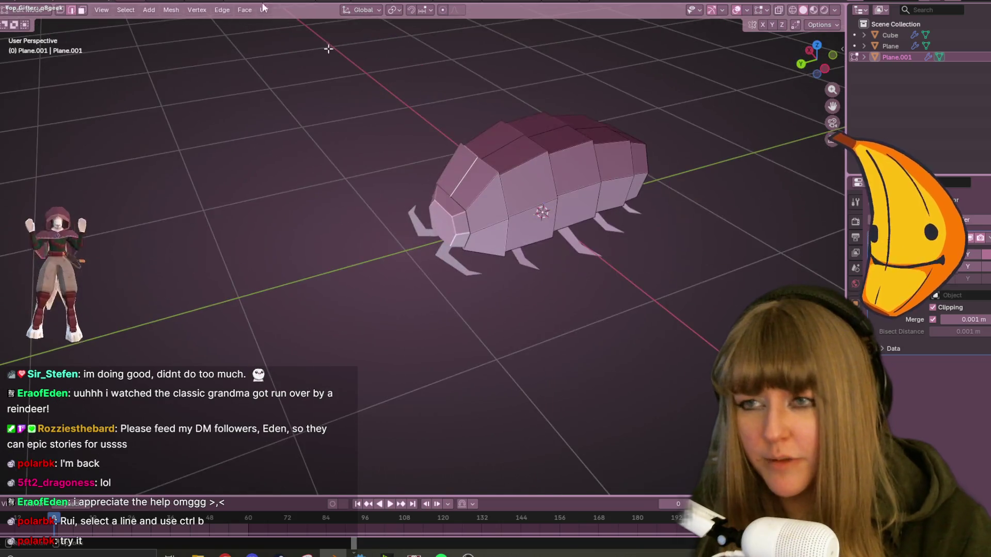
pyautogui.click(61, 10)
pyautogui.moveTo(362, 155)
pyautogui.mouseDown(button='middle')
pyautogui.moveTo(661, 279)
pyautogui.moveTo(436, 288)
pyautogui.moveTo(612, 316)
pyautogui.moveTo(615, 261)
pyautogui.moveTo(530, 287)
pyautogui.mouseUp(button='middle')
# Delete the Plane.001 object in Object Mode and start editing the Plane mesh.
pyautogui.press('Tab')
pyautogui.press('Delete')
pyautogui.click(322, 202)
pyautogui.press('Tab')
# Move three head vertices to reshape the front of the isopod.
pyautogui.moveTo(404, 277)
pyautogui.mouseDown(button='middle')
pyautogui.moveTo(401, 230)
pyautogui.moveTo(516, 227)
pyautogui.mouseUp(button='middle')
pyautogui.scroll(5, 401, 229)
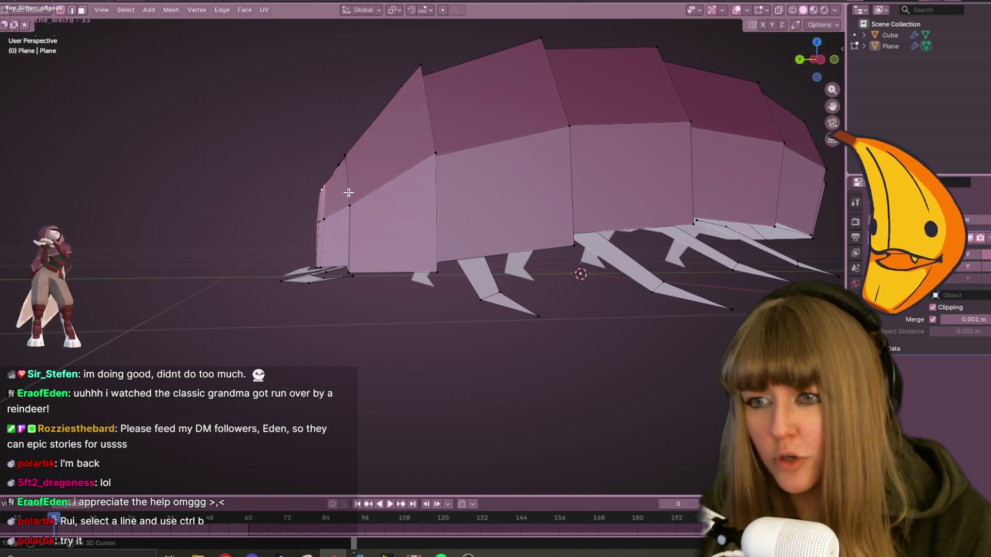
pyautogui.click(823, 61)
pyautogui.scroll(3, 361, 170)
pyautogui.press('g')
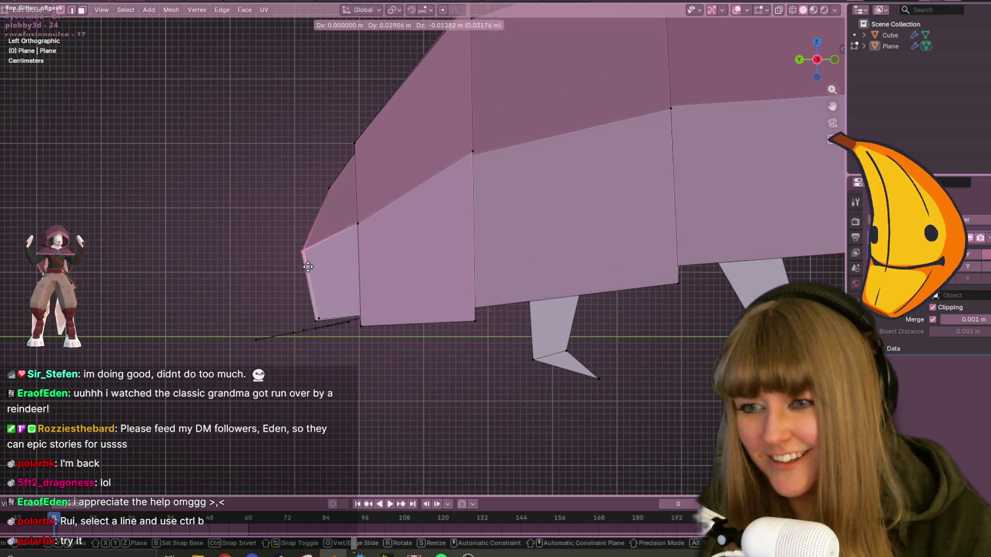
pyautogui.click(305, 280)
pyautogui.press('g')
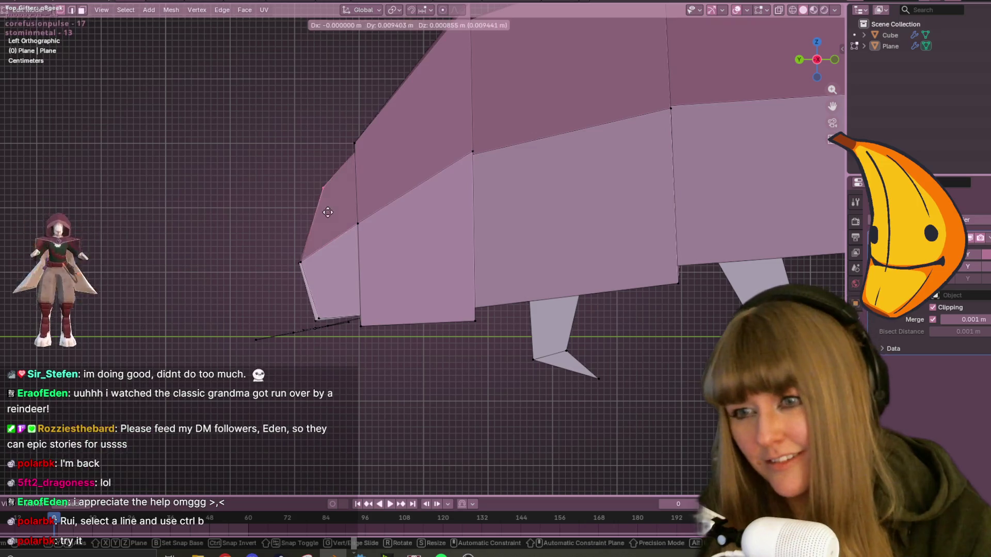
pyautogui.click(311, 215)
pyautogui.moveTo(312, 215)
pyautogui.mouseDown(button='middle')
pyautogui.moveTo(395, 247)
pyautogui.moveTo(294, 168)
pyautogui.moveTo(289, 237)
pyautogui.moveTo(476, 254)
pyautogui.mouseUp(button='middle')
pyautogui.press('g')
pyautogui.click(475, 272)
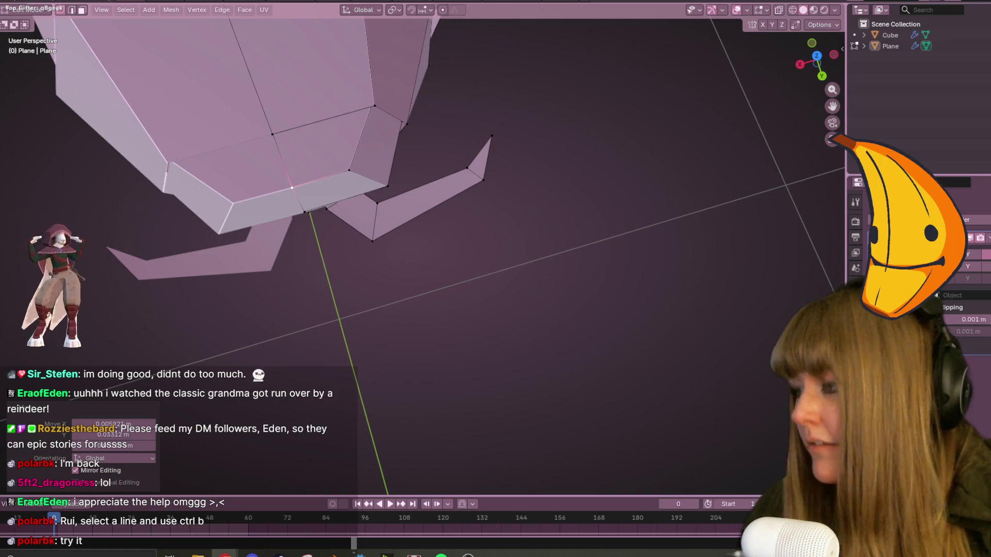
pyautogui.moveTo(478, 219)
pyautogui.mouseDown(button='middle')
pyautogui.moveTo(495, 153)
pyautogui.moveTo(496, 164)
pyautogui.moveTo(372, 239)
pyautogui.moveTo(444, 362)
pyautogui.moveTo(576, 389)
pyautogui.moveTo(646, 301)
pyautogui.moveTo(590, 191)
pyautogui.moveTo(640, 274)
pyautogui.moveTo(645, 269)
pyautogui.moveTo(591, 288)
pyautogui.moveTo(673, 336)
pyautogui.mouseUp(button='middle')
pyautogui.scroll(-5, 454, 389)
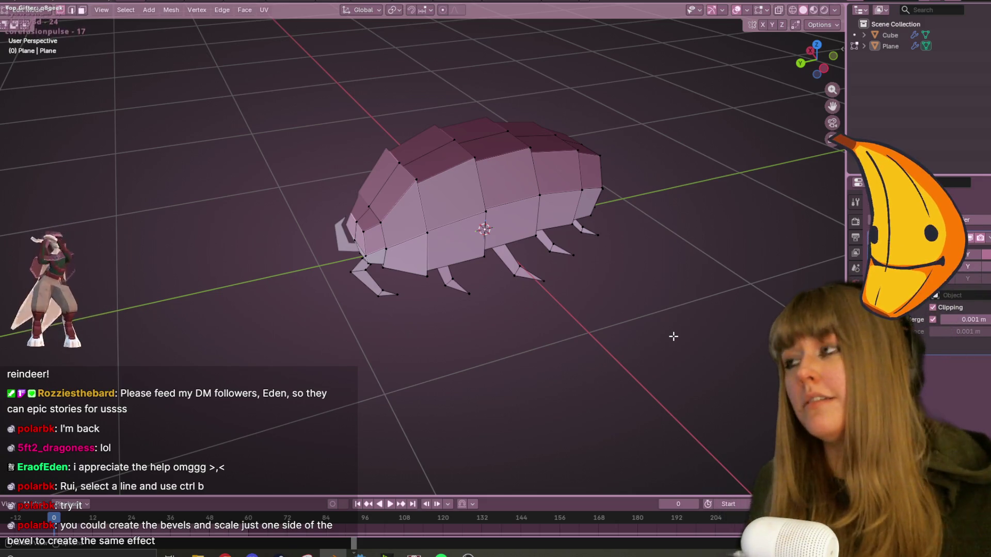
pyautogui.press('e')
pyautogui.press('Escape')
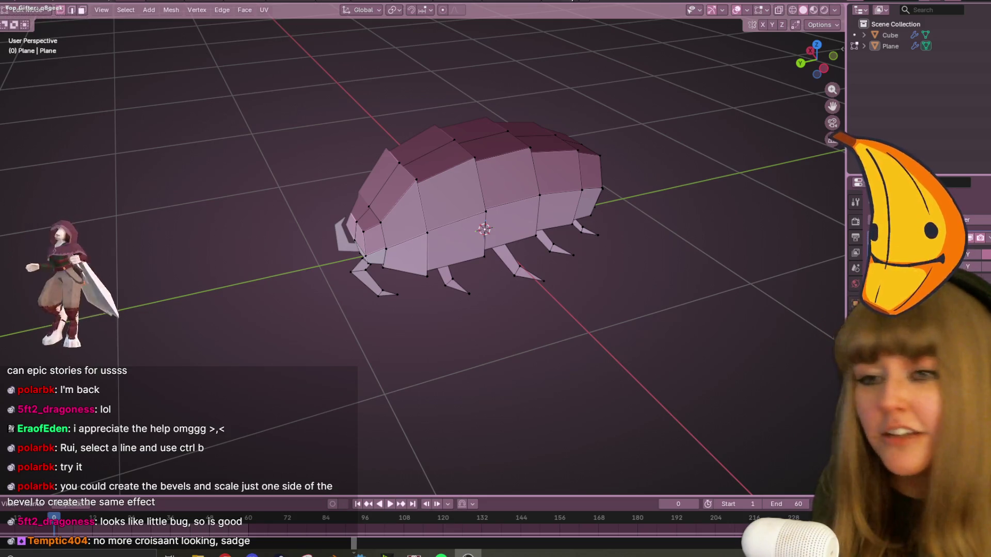
pyautogui.moveTo(549, 166)
pyautogui.mouseDown(button='middle')
pyautogui.moveTo(551, 250)
pyautogui.moveTo(511, 413)
pyautogui.moveTo(325, 449)
pyautogui.moveTo(62, 116)
pyautogui.moveTo(558, 162)
pyautogui.moveTo(248, 193)
pyautogui.moveTo(748, 214)
pyautogui.moveTo(53, 160)
pyautogui.moveTo(20, 221)
pyautogui.moveTo(480, 288)
pyautogui.moveTo(712, 110)
pyautogui.moveTo(652, 218)
pyautogui.moveTo(367, 179)
pyautogui.mouseUp(button='middle')
pyautogui.moveTo(702, 187)
pyautogui.mouseDown(button='middle')
pyautogui.moveTo(178, 195)
pyautogui.moveTo(581, 146)
pyautogui.moveTo(290, 90)
pyautogui.moveTo(206, 219)
pyautogui.moveTo(804, 343)
pyautogui.moveTo(746, 184)
pyautogui.moveTo(733, 255)
pyautogui.moveTo(640, 249)
pyautogui.mouseUp(button='middle')
pyautogui.moveTo(225, 209)
pyautogui.mouseDown(button='middle')
pyautogui.moveTo(516, 170)
pyautogui.moveTo(798, 165)
pyautogui.mouseUp(button='middle')
pyautogui.moveTo(610, 175)
pyautogui.mouseDown(button='middle')
pyautogui.moveTo(434, 124)
pyautogui.moveTo(284, 279)
pyautogui.moveTo(447, 295)
pyautogui.moveTo(553, 182)
pyautogui.moveTo(550, 129)
pyautogui.moveTo(545, 251)
pyautogui.moveTo(460, 207)
pyautogui.moveTo(321, 276)
pyautogui.moveTo(122, 224)
pyautogui.moveTo(105, 242)
pyautogui.moveTo(177, 286)
pyautogui.moveTo(413, 305)
pyautogui.moveTo(661, 284)
pyautogui.mouseUp(button='middle')
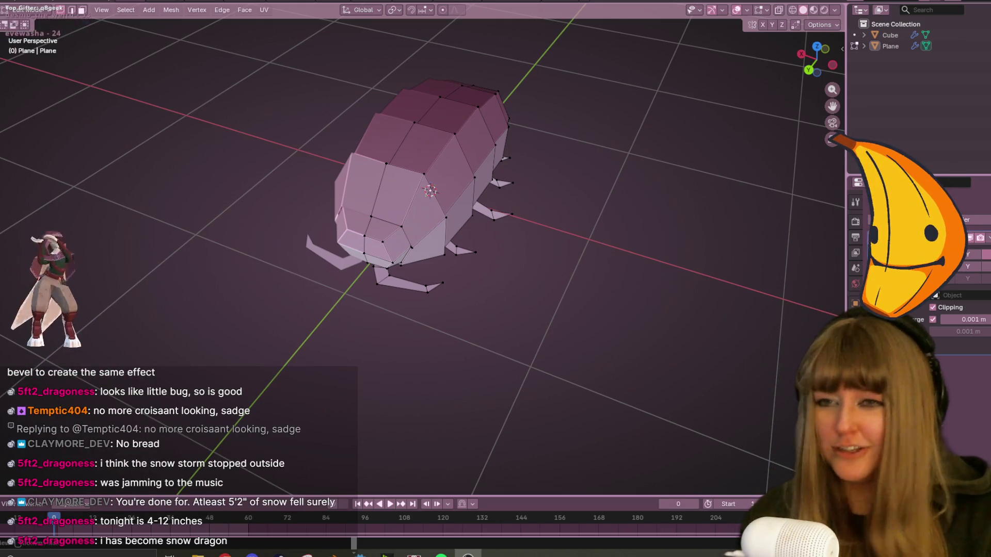
pyautogui.moveTo(659, 215)
pyautogui.mouseDown(button='middle')
pyautogui.moveTo(535, 177)
pyautogui.moveTo(571, 217)
pyautogui.moveTo(405, 147)
pyautogui.mouseUp(button='middle')
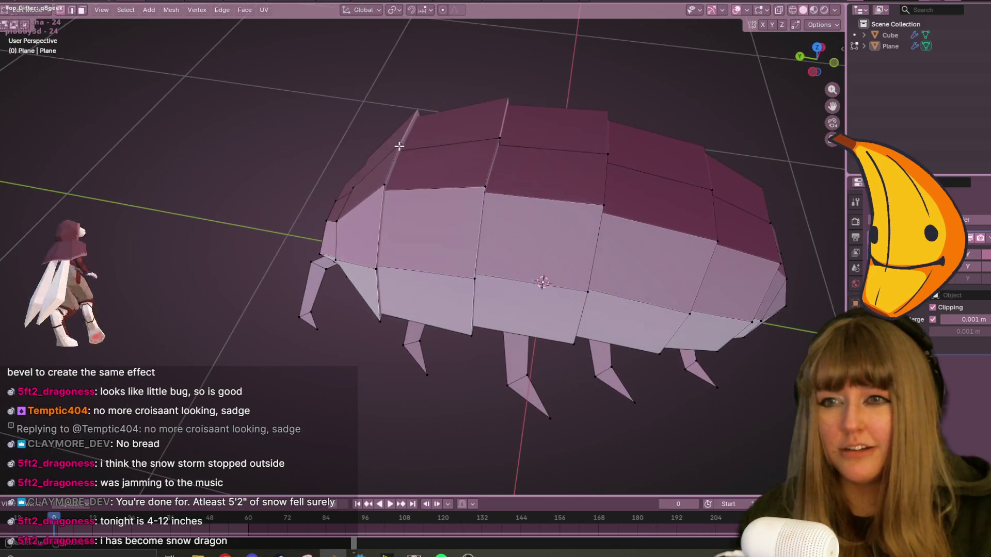
# In Left Orthographic view, move the front shell plate's top vertex to reshape its tip.
pyautogui.click(809, 73)
pyautogui.scroll(2, 568, 127)
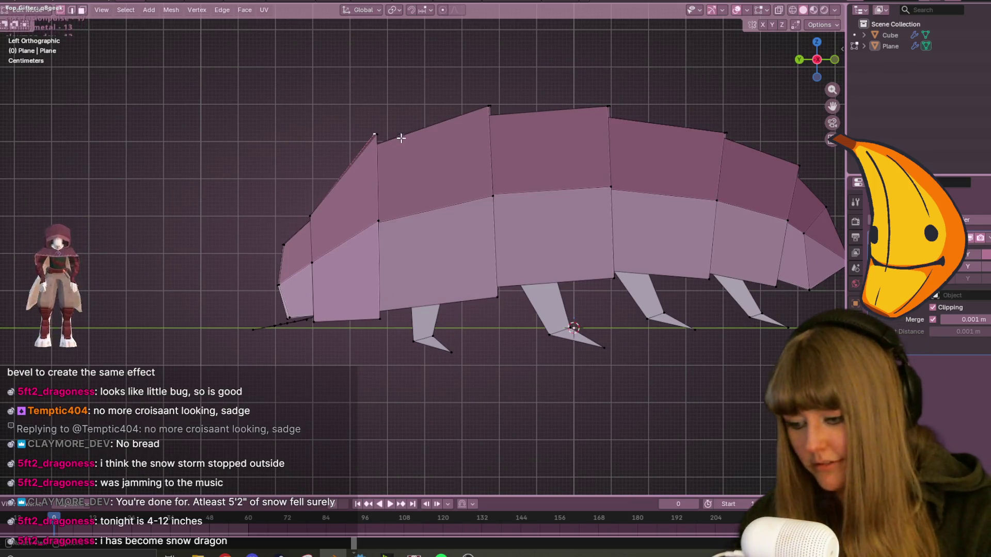
pyautogui.hotkey('shift', 'g')
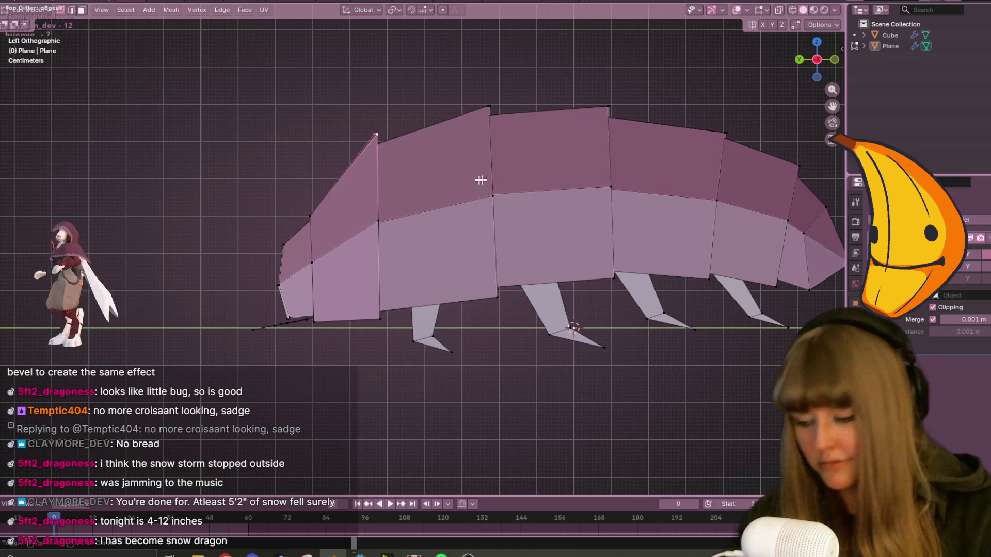
pyautogui.press('g')
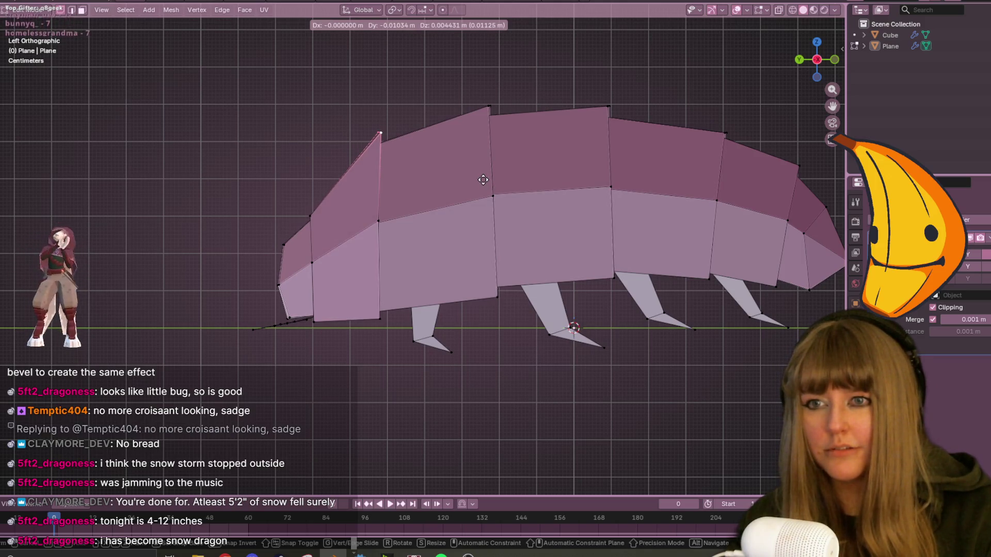
pyautogui.click(479, 186)
pyautogui.moveTo(479, 186)
pyautogui.mouseDown(button='middle')
pyautogui.moveTo(586, 230)
pyautogui.moveTo(719, 215)
pyautogui.moveTo(657, 142)
pyautogui.moveTo(659, 62)
pyautogui.moveTo(725, 290)
pyautogui.moveTo(778, 248)
pyautogui.moveTo(708, 150)
pyautogui.moveTo(584, 126)
pyautogui.moveTo(423, 130)
pyautogui.moveTo(332, 154)
pyautogui.moveTo(142, 144)
pyautogui.moveTo(4, 175)
pyautogui.moveTo(776, 149)
pyautogui.moveTo(553, 177)
pyautogui.moveTo(572, 252)
pyautogui.mouseUp(button='middle')
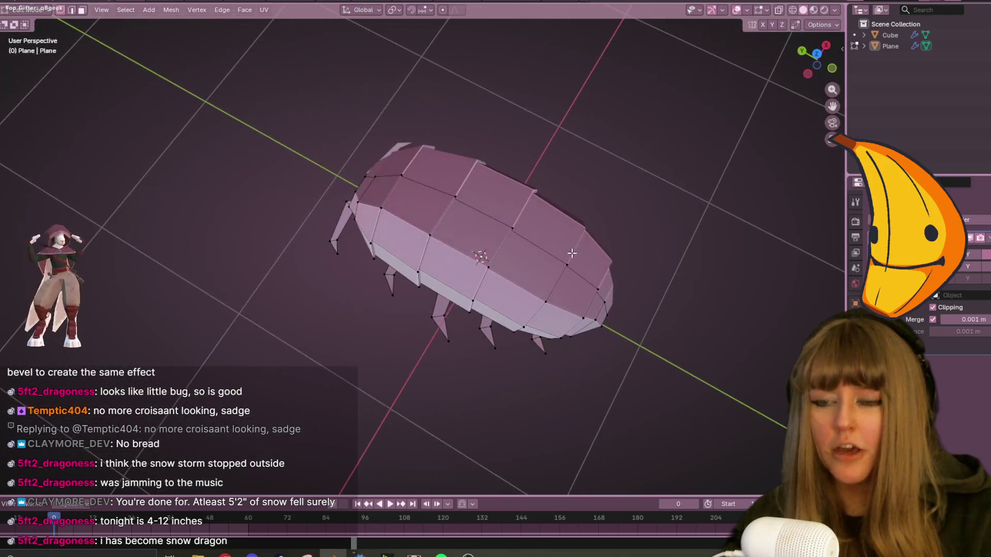
# Switch to the Shading workspace to see the isopod in material preview.
pyautogui.press('Tab')
pyautogui.moveTo(494, 240); pyautogui.dragTo(521, 241, button='middle')
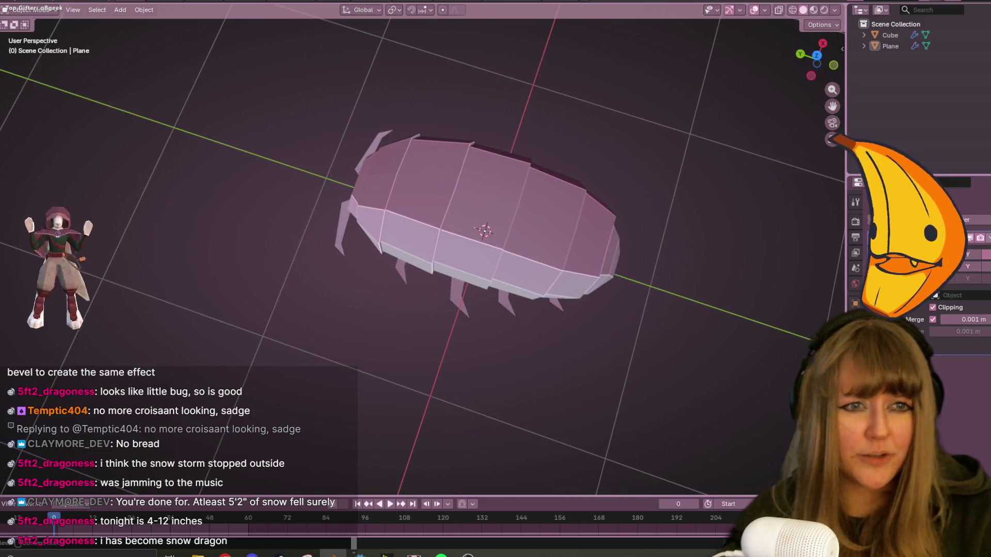
pyautogui.moveTo(527, 271)
pyautogui.mouseDown(button='middle')
pyautogui.moveTo(633, 223)
pyautogui.moveTo(602, 235)
pyautogui.moveTo(587, 128)
pyautogui.moveTo(537, 93)
pyautogui.moveTo(540, 209)
pyautogui.moveTo(567, 299)
pyautogui.mouseUp(button='middle')
pyautogui.press('Tab')
pyautogui.moveTo(72, 15)
pyautogui.mouseDown(button='middle')
pyautogui.moveTo(336, 140)
pyautogui.moveTo(432, 201)
pyautogui.moveTo(473, 204)
pyautogui.moveTo(480, 243)
pyautogui.mouseUp(button='middle')
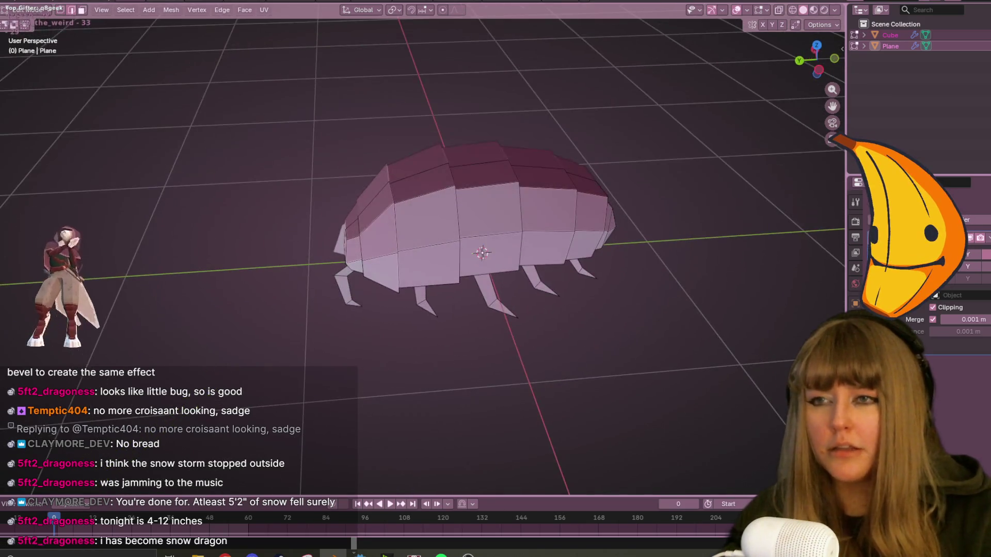
pyautogui.click(322, 1)
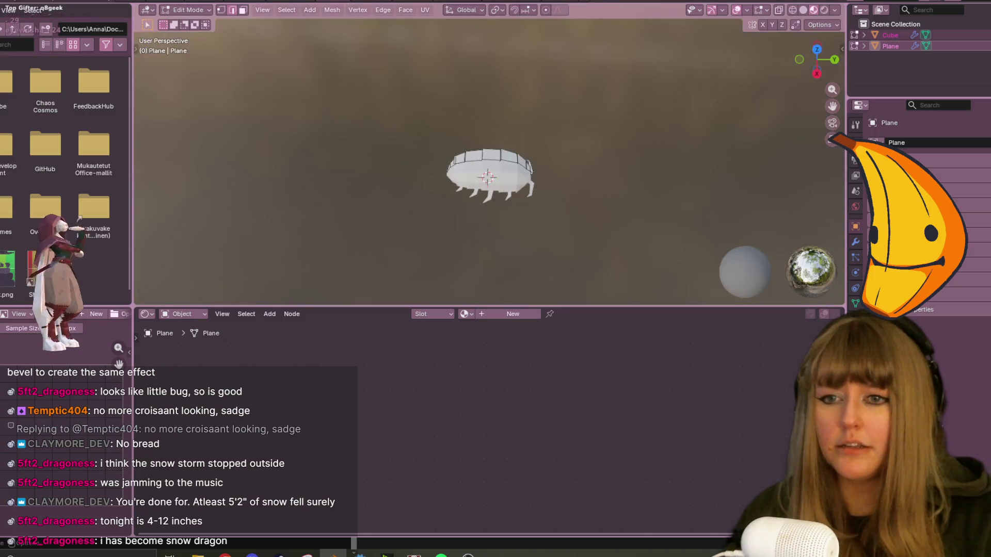
# Create a new material for the bug and feed its Base Color from an Image Texture node.
pyautogui.click(483, 314)
pyautogui.scroll(5, 433, 382)
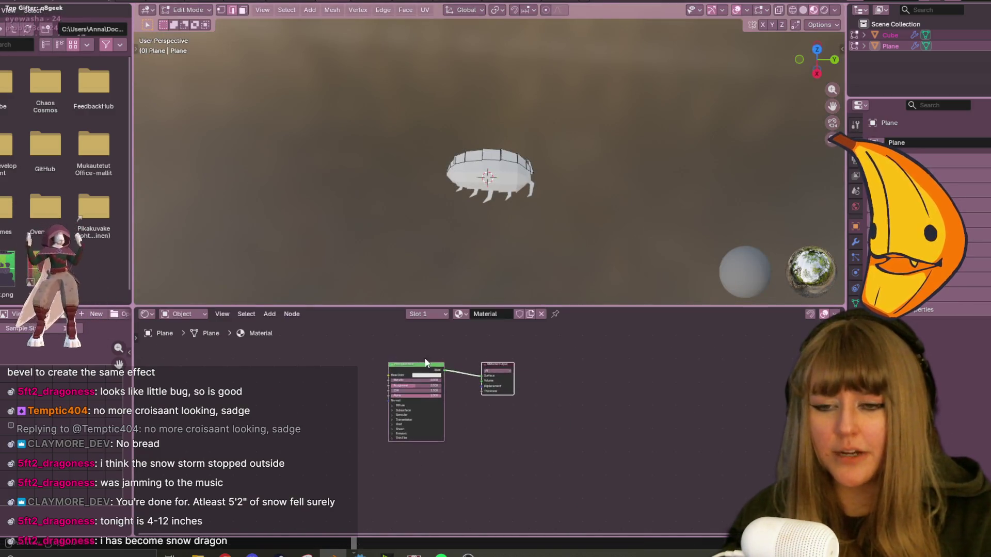
pyautogui.moveTo(430, 368)
pyautogui.mouseDown(button='middle')
pyautogui.moveTo(416, 353)
pyautogui.moveTo(400, 359)
pyautogui.mouseUp(button='middle')
pyautogui.scroll(1, 418, 347)
pyautogui.moveTo(397, 364); pyautogui.dragTo(206, 400)
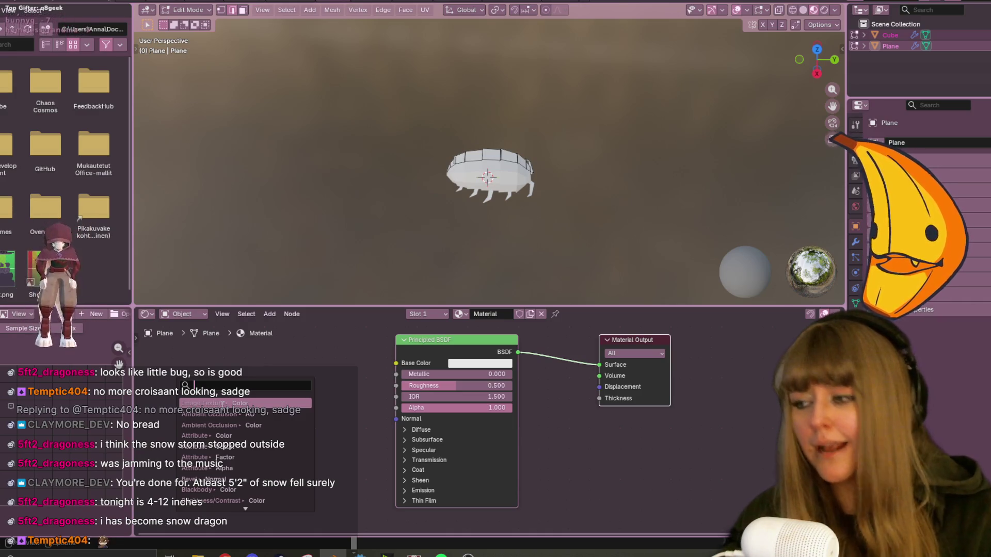
pyautogui.click(221, 404)
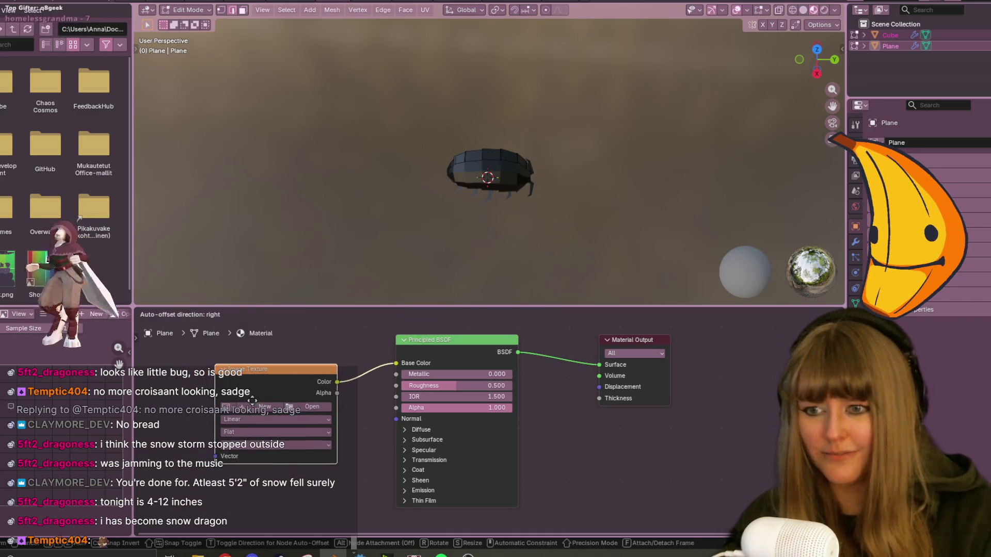
# Generate a new 64×64 Color Grid image for the texture.
pyautogui.click(266, 407)
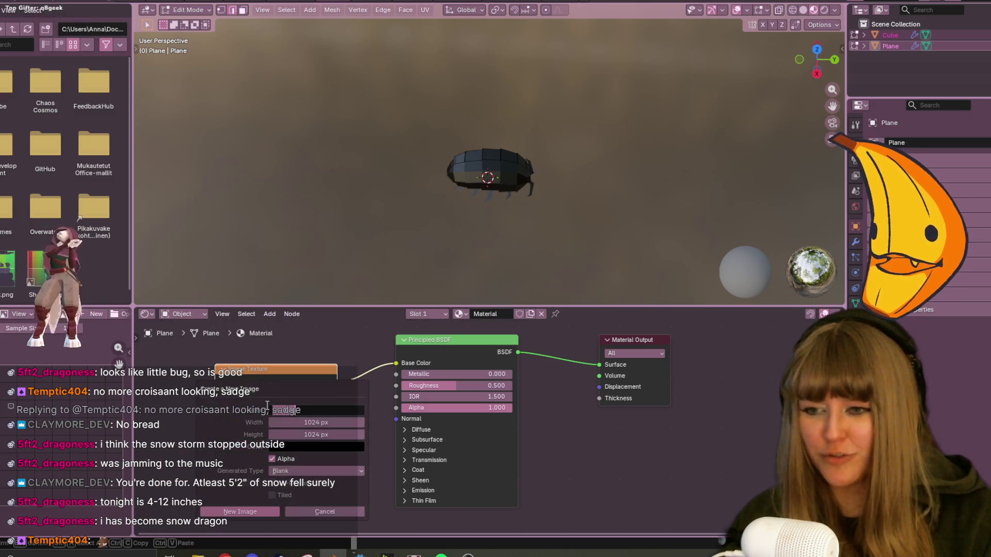
pyautogui.press('Return')
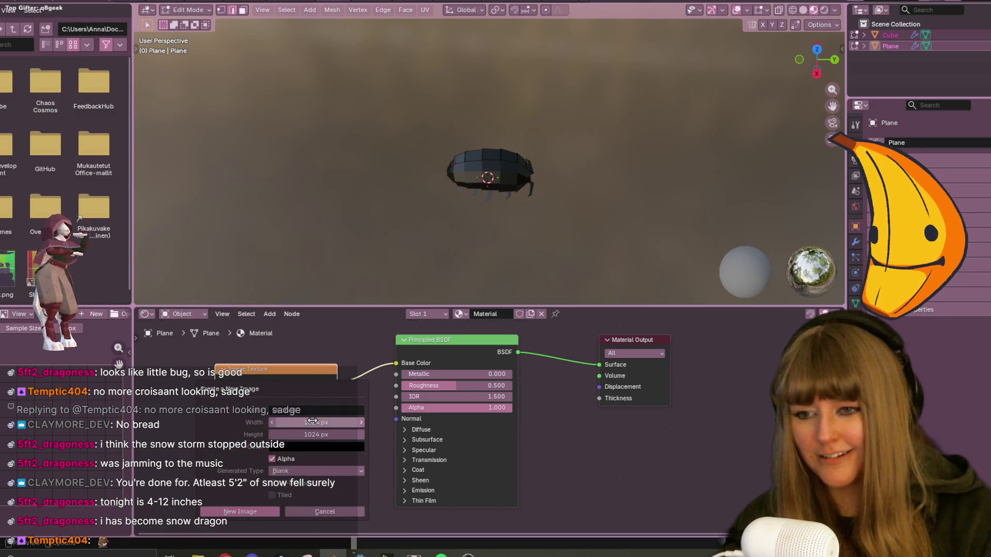
pyautogui.click(312, 422)
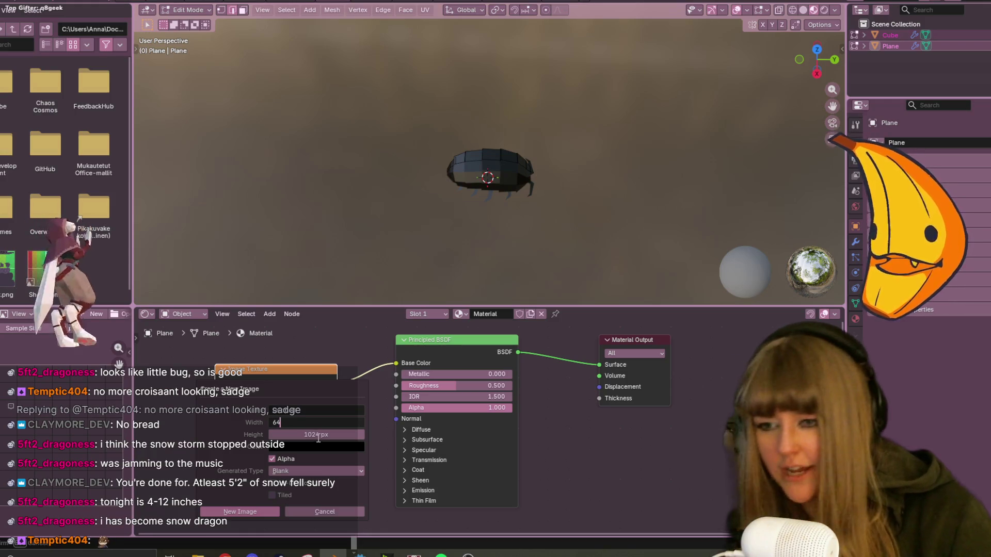
pyautogui.write('4')
pyautogui.press('Return')
pyautogui.write('6')
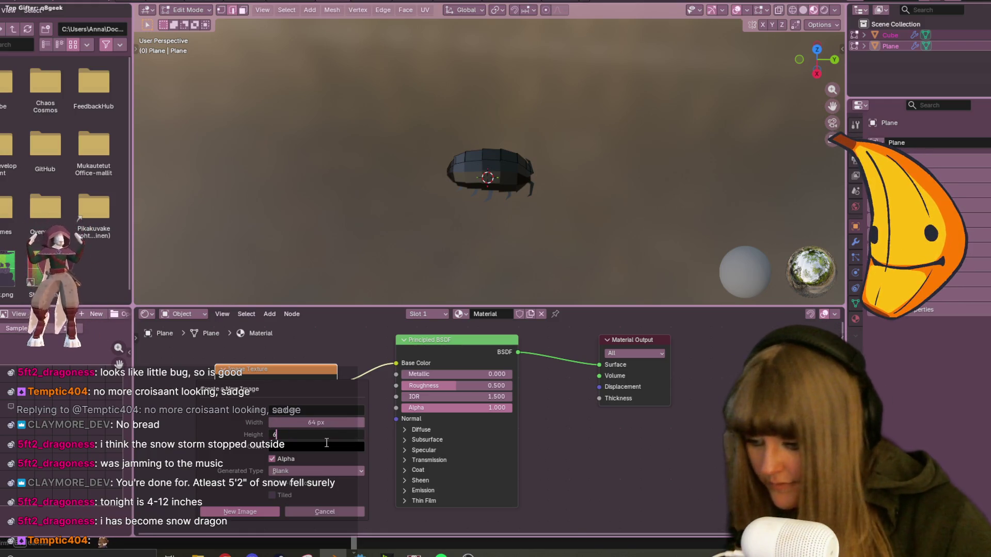
pyautogui.click(303, 472)
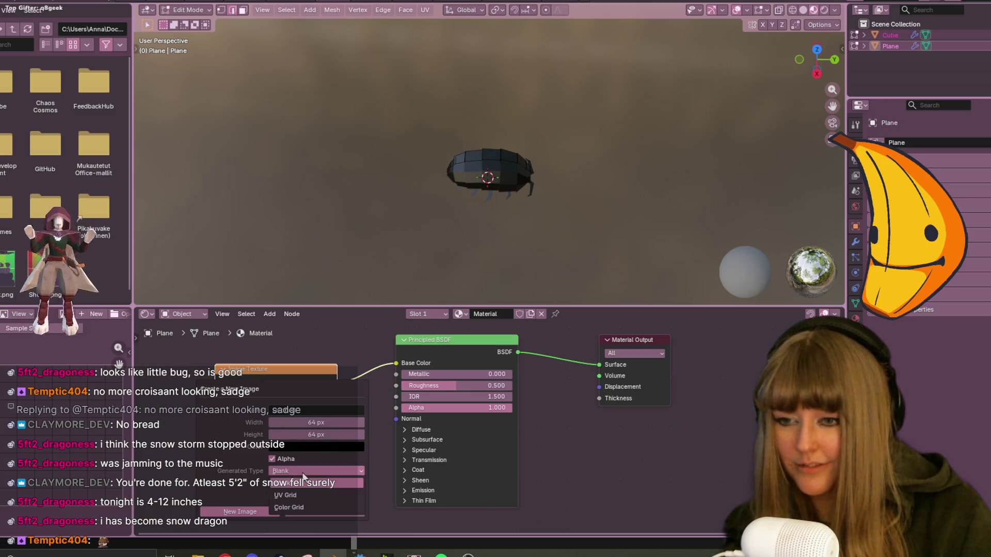
pyautogui.click(318, 508)
pyautogui.click(241, 511)
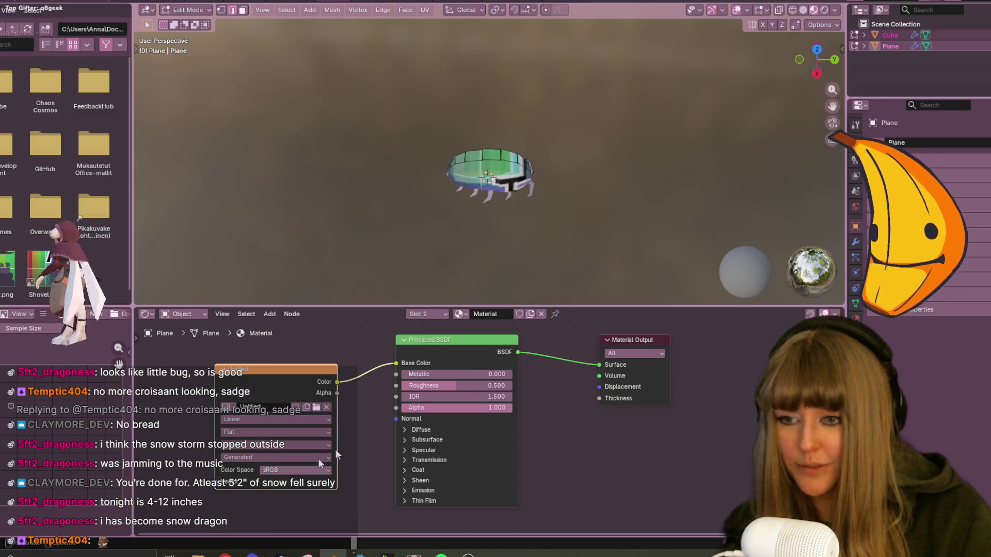
# Set the texture interpolation to Closest for crisp pixels, then return to the Layout workspace.
pyautogui.moveTo(611, 229); pyautogui.dragTo(573, 269, button='middle')
pyautogui.click(241, 418)
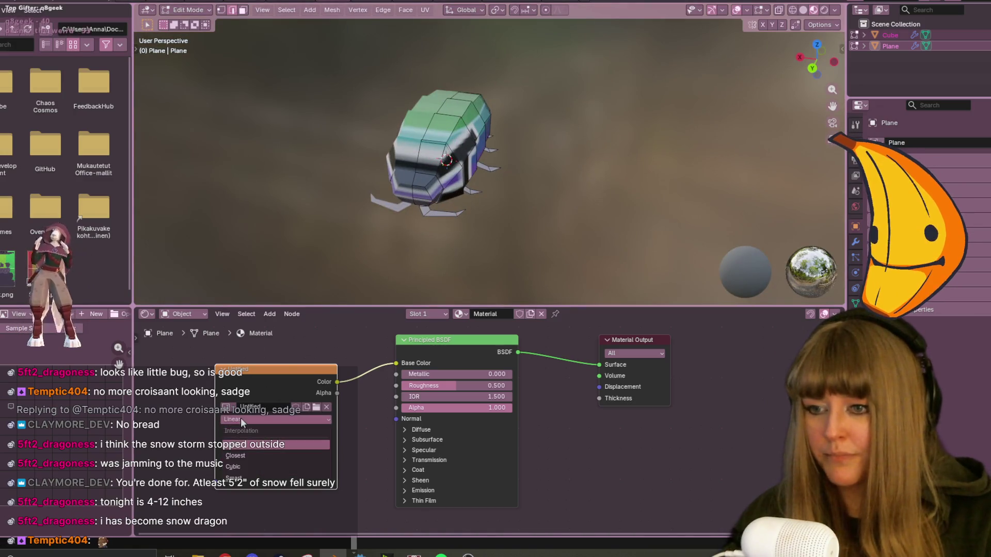
pyautogui.click(228, 456)
pyautogui.scroll(3, 490, 155)
pyautogui.moveTo(491, 155); pyautogui.dragTo(544, 170, button='middle')
pyautogui.hotkey('ctrl', 'pageup')
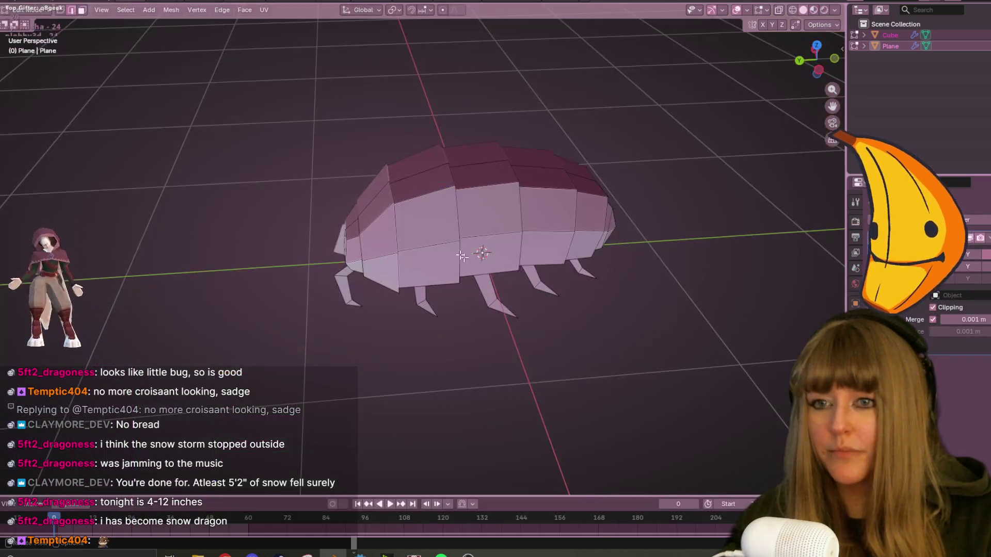
# Switch the viewport to Material Preview and view the textured bug from the front.
pyautogui.click(813, 10)
pyautogui.scroll(2, 435, 215)
pyautogui.moveTo(436, 215); pyautogui.dragTo(434, 140, button='middle')
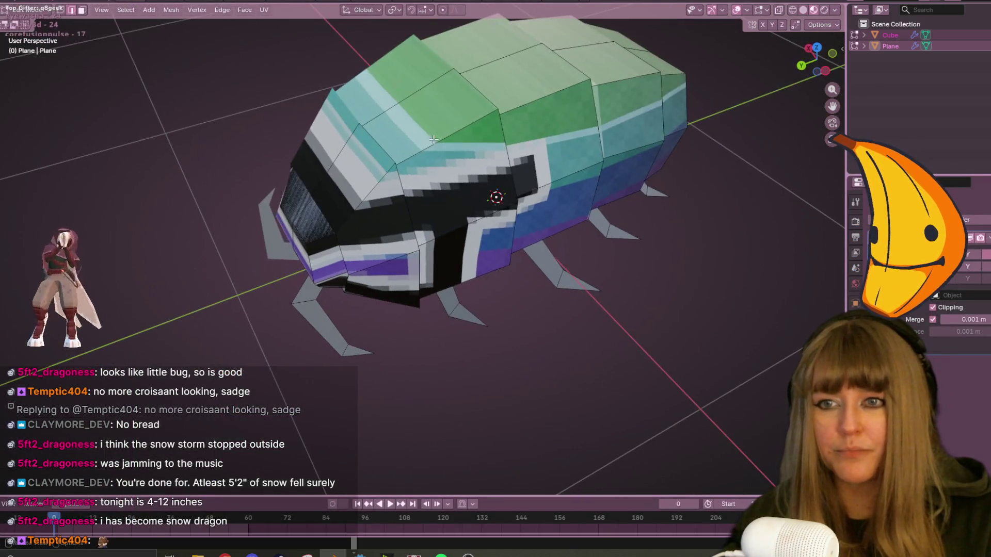
pyautogui.moveTo(546, 189); pyautogui.dragTo(465, 120, button='middle')
pyautogui.scroll(-3, 466, 121)
pyautogui.moveTo(382, 228)
pyautogui.mouseDown(button='middle')
pyautogui.moveTo(496, 326)
pyautogui.moveTo(471, 153)
pyautogui.moveTo(472, 247)
pyautogui.moveTo(446, 250)
pyautogui.moveTo(482, 243)
pyautogui.mouseUp(button='middle')
# Select the whole bug mesh and UV-unwrap it.
pyautogui.press('a')
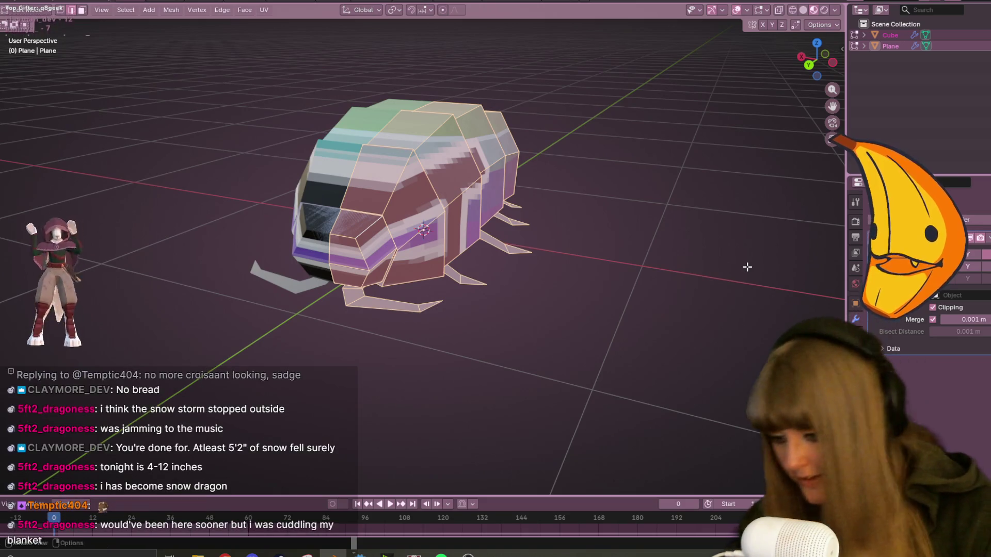
pyautogui.press('u')
pyautogui.click(738, 259)
pyautogui.moveTo(739, 260)
pyautogui.mouseDown(button='middle')
pyautogui.moveTo(632, 304)
pyautogui.moveTo(509, 240)
pyautogui.moveTo(467, 279)
pyautogui.moveTo(603, 272)
pyautogui.moveTo(652, 307)
pyautogui.moveTo(630, 232)
pyautogui.moveTo(613, 295)
pyautogui.moveTo(573, 316)
pyautogui.moveTo(682, 342)
pyautogui.moveTo(652, 420)
pyautogui.moveTo(639, 192)
pyautogui.moveTo(454, 283)
pyautogui.mouseUp(button='middle')
# Mark the front rim edge loop and the loop behind it as seams.
pyautogui.hotkey('alt', 'a')
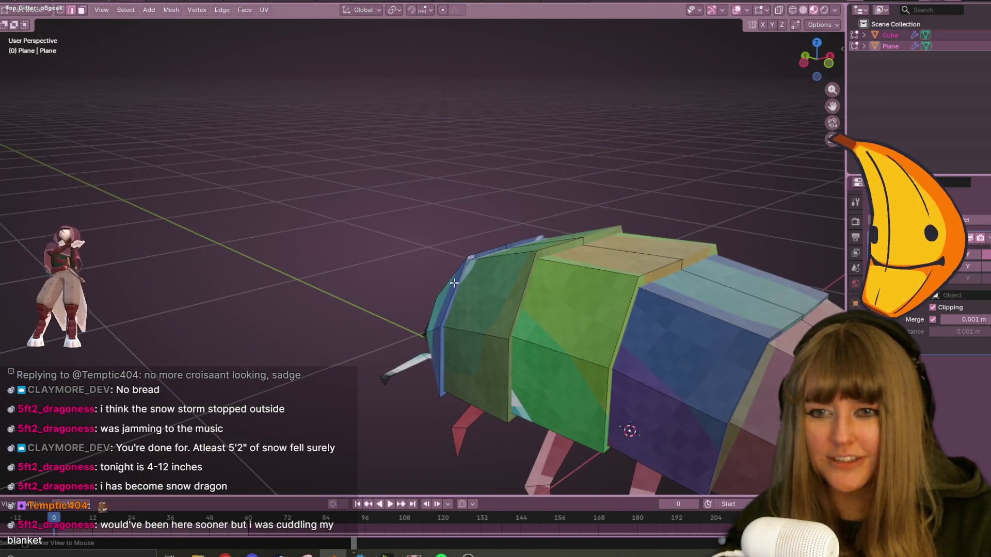
pyautogui.moveTo(662, 348); pyautogui.dragTo(407, 267, button='middle')
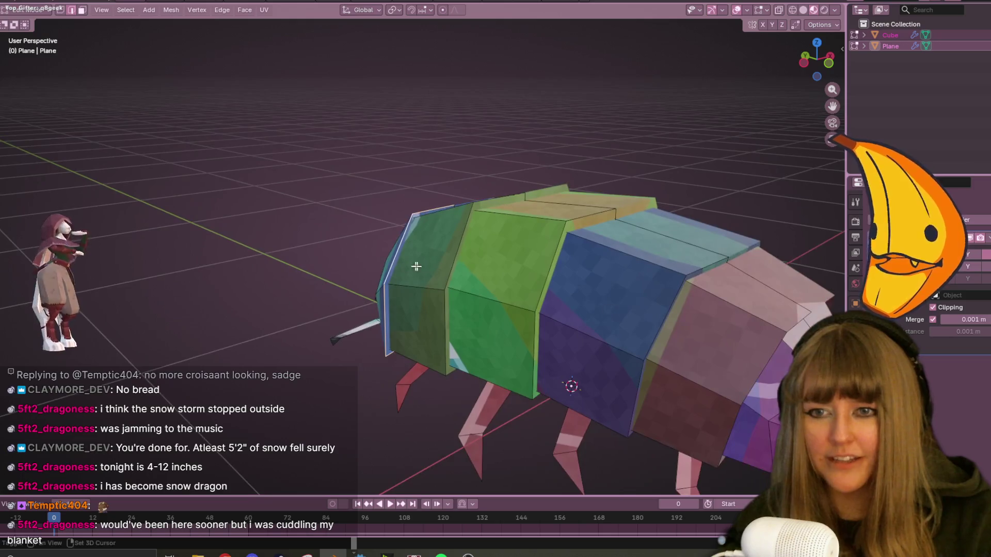
pyautogui.keyDown('alt'); pyautogui.click(480, 279); pyautogui.keyUp('alt')
pyautogui.keyDown('alt'); pyautogui.keyDown('shift'); pyautogui.click(394, 256); pyautogui.keyUp('shift'); pyautogui.keyUp('alt')
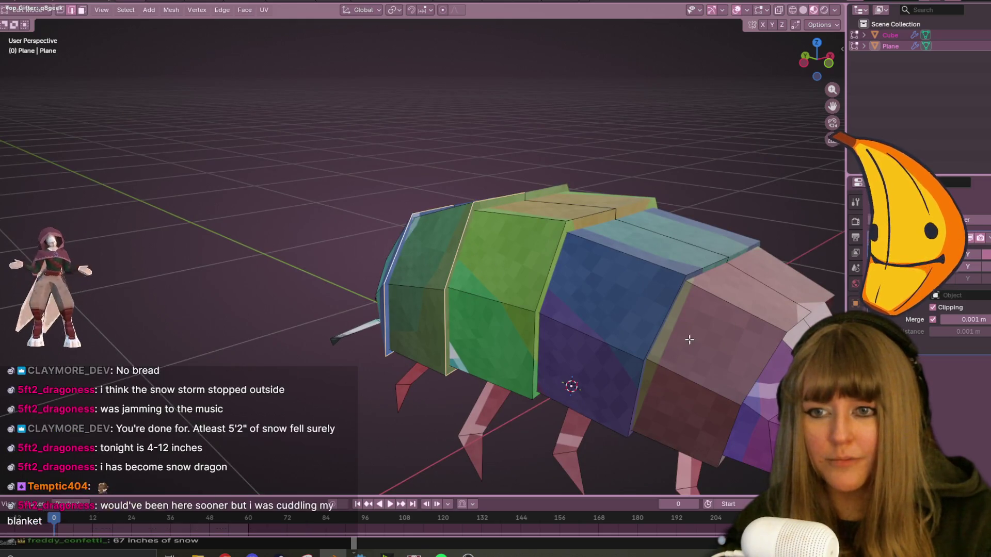
pyautogui.moveTo(708, 334)
pyautogui.mouseDown(button='middle')
pyautogui.moveTo(698, 322)
pyautogui.moveTo(743, 305)
pyautogui.moveTo(765, 261)
pyautogui.moveTo(775, 342)
pyautogui.mouseUp(button='middle')
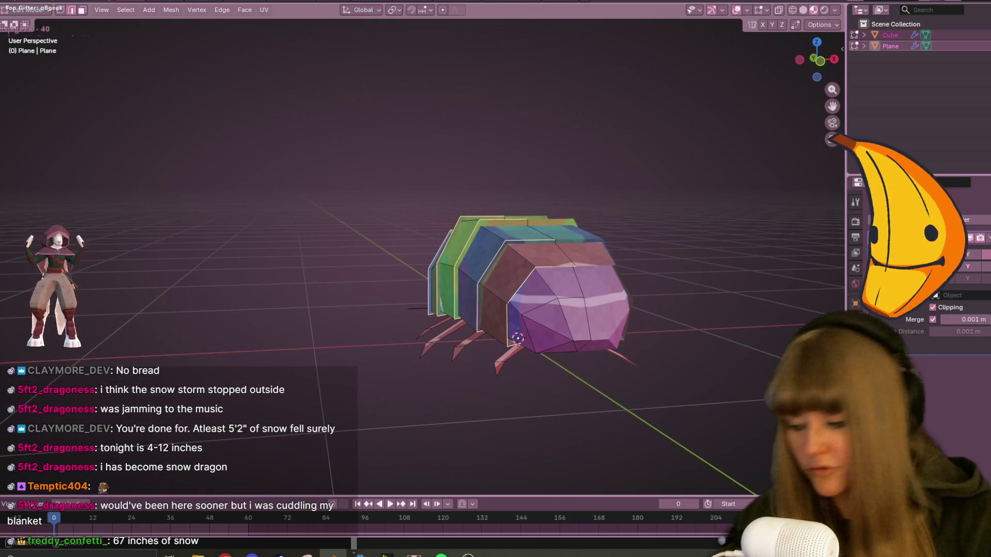
pyautogui.rightClick(749, 290)
pyautogui.click(748, 290)
pyautogui.moveTo(617, 252)
pyautogui.mouseDown(button='middle')
pyautogui.moveTo(465, 269)
pyautogui.moveTo(444, 289)
pyautogui.mouseUp(button='middle')
# Select all and unwrap the mesh again along the new seams.
pyautogui.press('a')
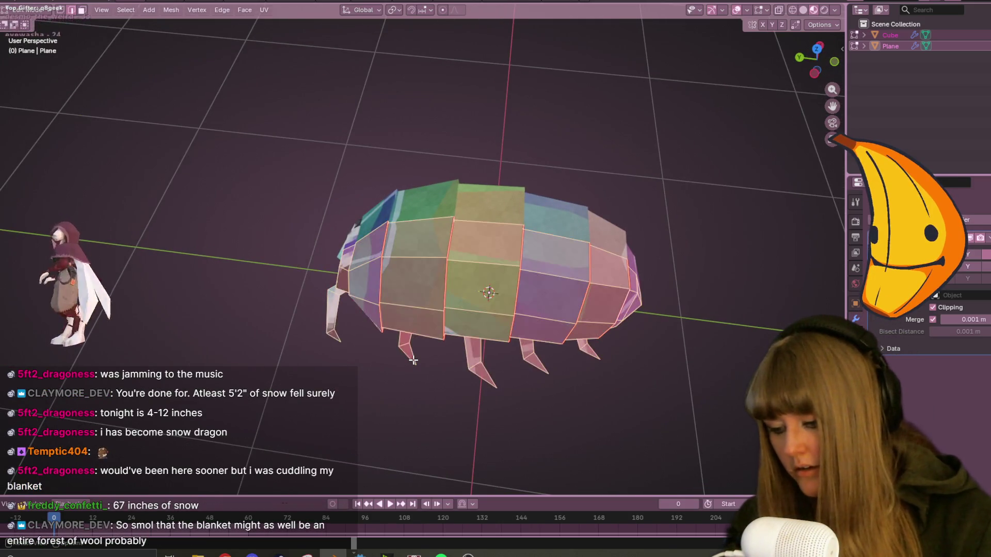
pyautogui.press('u')
pyautogui.click(417, 360)
pyautogui.moveTo(475, 341)
pyautogui.mouseDown(button='middle')
pyautogui.moveTo(556, 308)
pyautogui.moveTo(582, 234)
pyautogui.moveTo(650, 235)
pyautogui.mouseUp(button='middle')
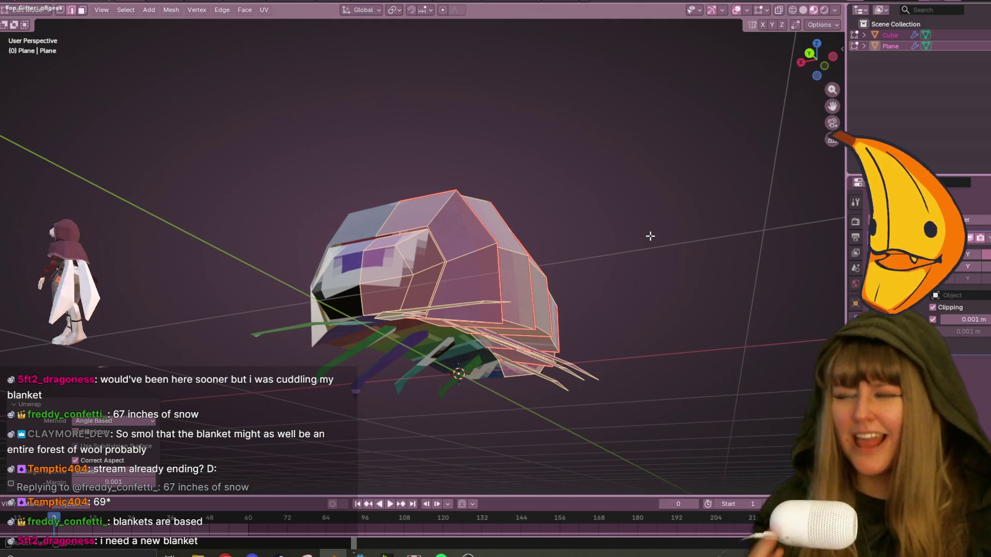
# Orbit and zoom around the isopod to check the colour-grid bands on head and body rings.
pyautogui.moveTo(556, 191)
pyautogui.mouseDown(button='middle')
pyautogui.moveTo(620, 381)
pyautogui.moveTo(671, 299)
pyautogui.moveTo(611, 283)
pyautogui.moveTo(699, 270)
pyautogui.moveTo(680, 251)
pyautogui.moveTo(570, 294)
pyautogui.moveTo(517, 300)
pyautogui.moveTo(582, 305)
pyautogui.moveTo(621, 281)
pyautogui.moveTo(683, 287)
pyautogui.moveTo(698, 326)
pyautogui.moveTo(661, 299)
pyautogui.mouseUp(button='middle')
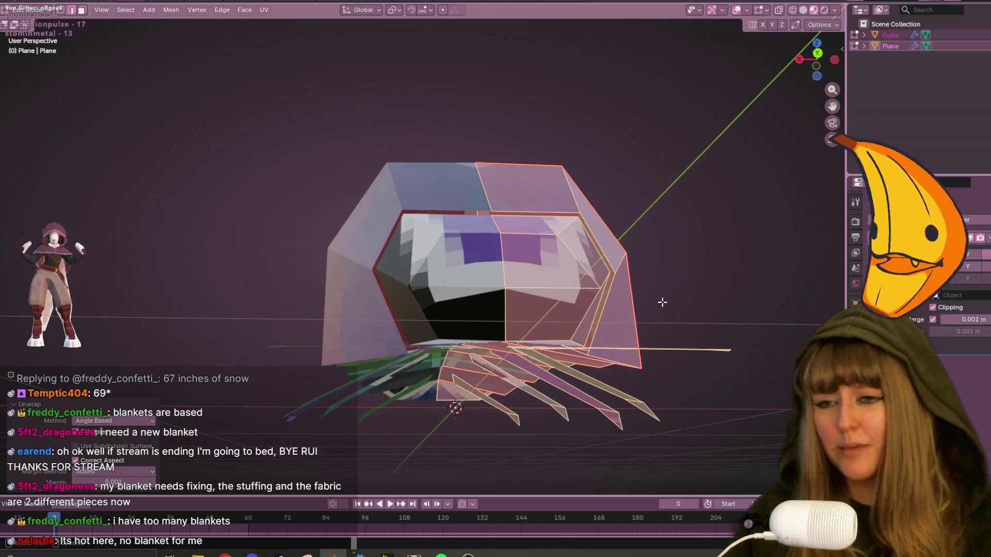
pyautogui.moveTo(651, 220)
pyautogui.mouseDown(button='middle')
pyautogui.moveTo(661, 208)
pyautogui.moveTo(664, 222)
pyautogui.moveTo(655, 215)
pyautogui.moveTo(588, 234)
pyautogui.moveTo(589, 247)
pyautogui.moveTo(574, 206)
pyautogui.mouseUp(button='middle')
pyautogui.scroll(3, 588, 234)
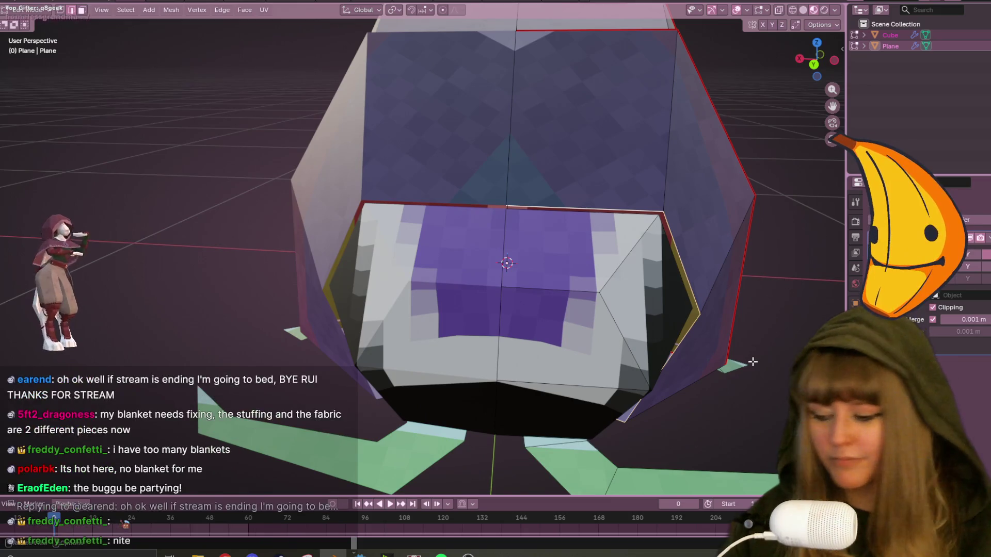
pyautogui.scroll(-5, 748, 359)
pyautogui.moveTo(738, 330)
pyautogui.mouseDown(button='middle')
pyautogui.moveTo(723, 299)
pyautogui.moveTo(751, 319)
pyautogui.moveTo(733, 298)
pyautogui.moveTo(775, 302)
pyautogui.moveTo(705, 288)
pyautogui.mouseUp(button='middle')
pyautogui.scroll(5, 579, 265)
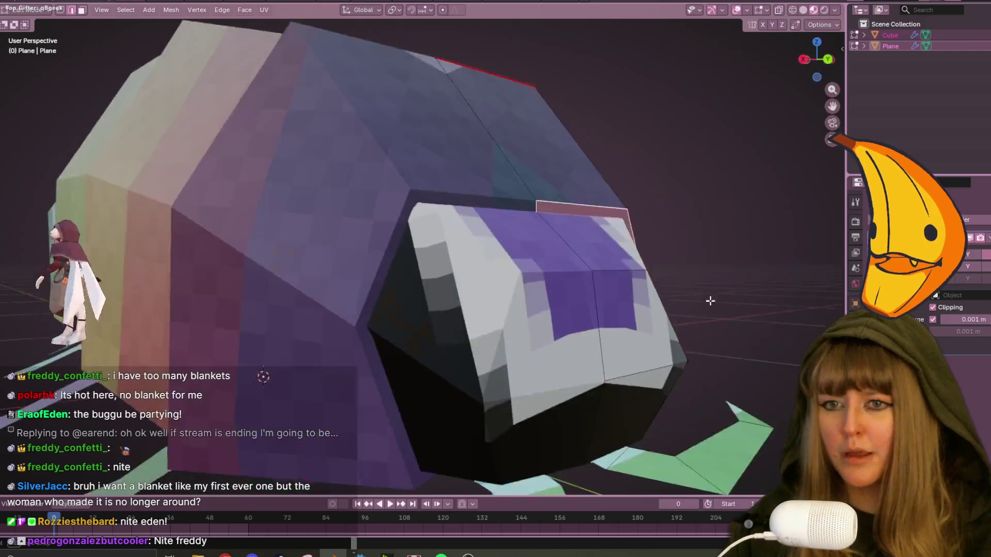
pyautogui.scroll(3, 705, 321)
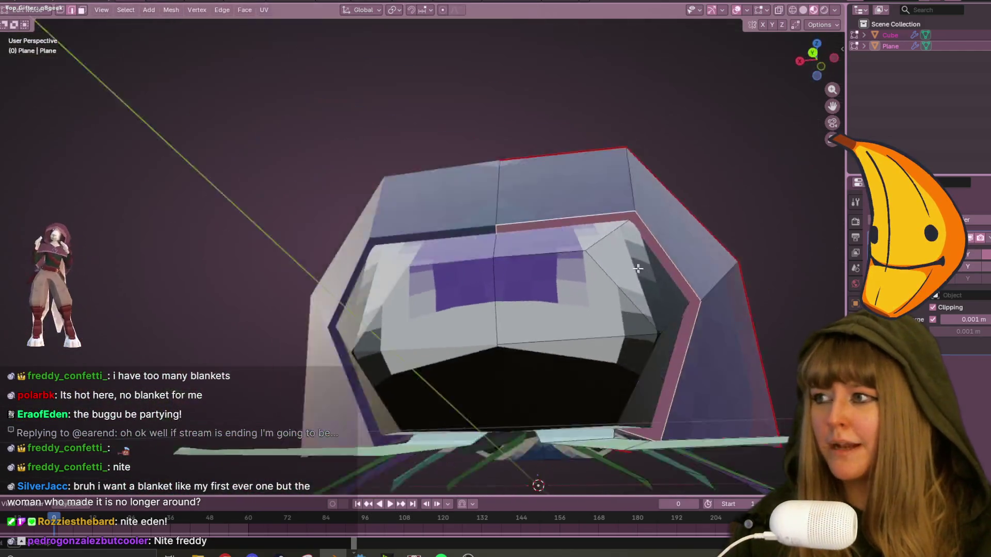